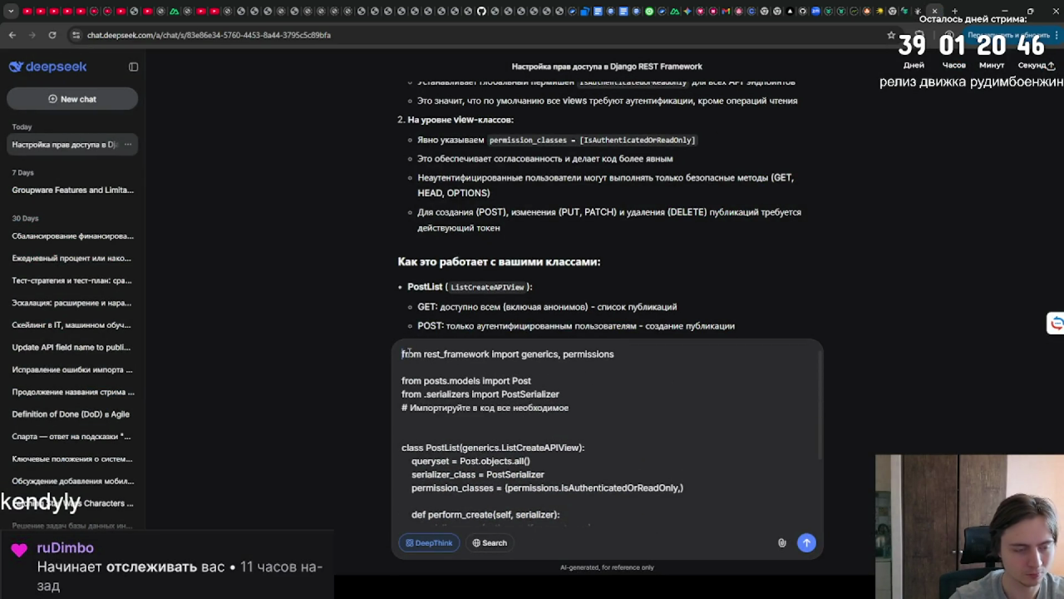
Insert the copied task description on a new line above the views.py code in the DeepSeek draft.
key(shift+Return)
key(shift+Return)
key(Up)
text(В приложении api опишите и примените пермишен, который не даст пользователю удалить или отредактировать чужие публикации. Запрашивать список всех публикаций или отдельную публикацию может любой пользователь. Создавать новую публикацию может только аутентифицированный пользователь.)
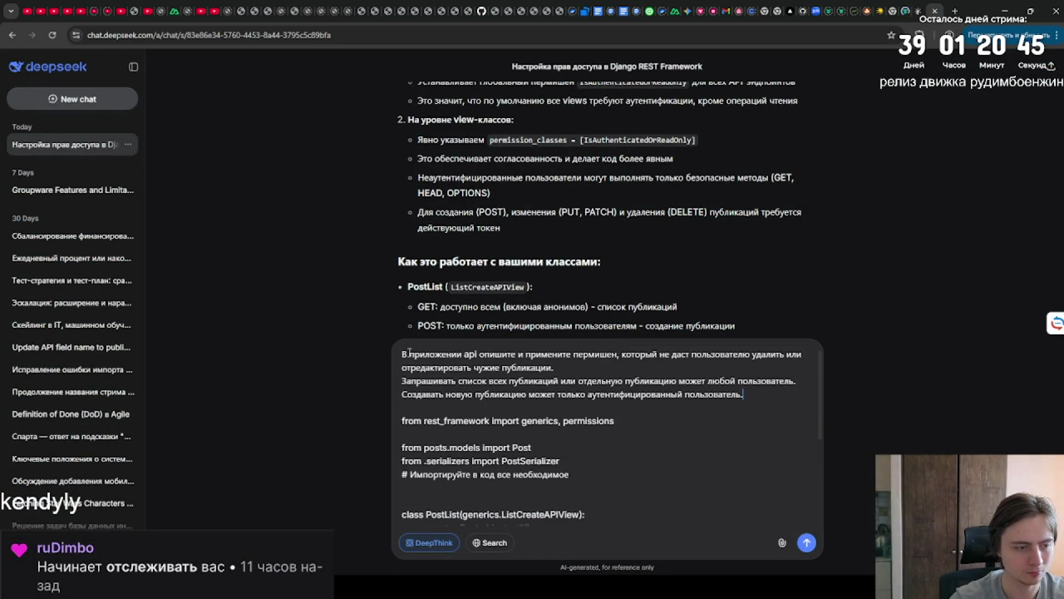
click(921, 5)
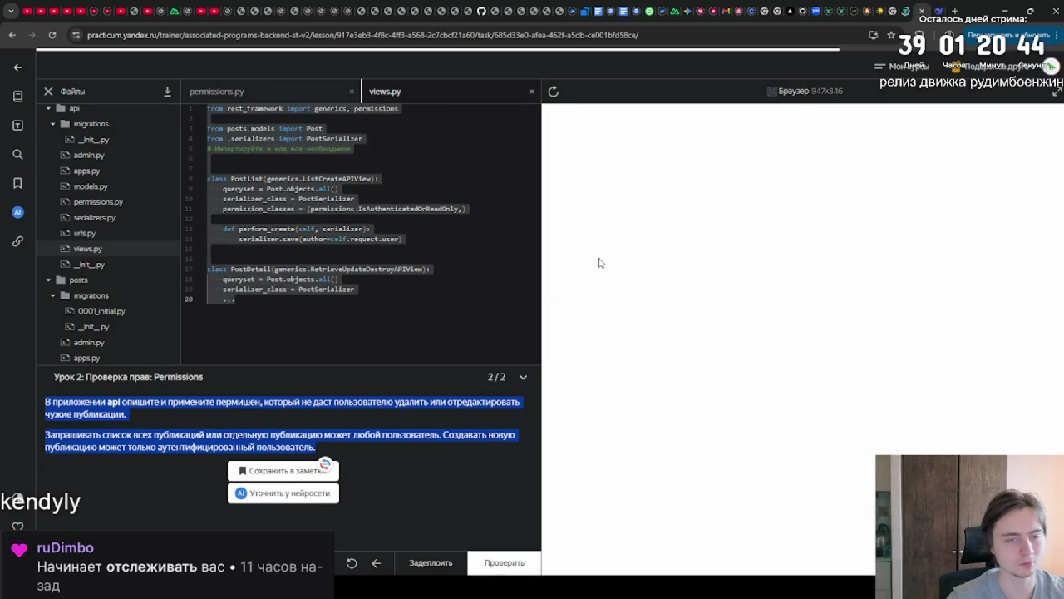
click(163, 438)
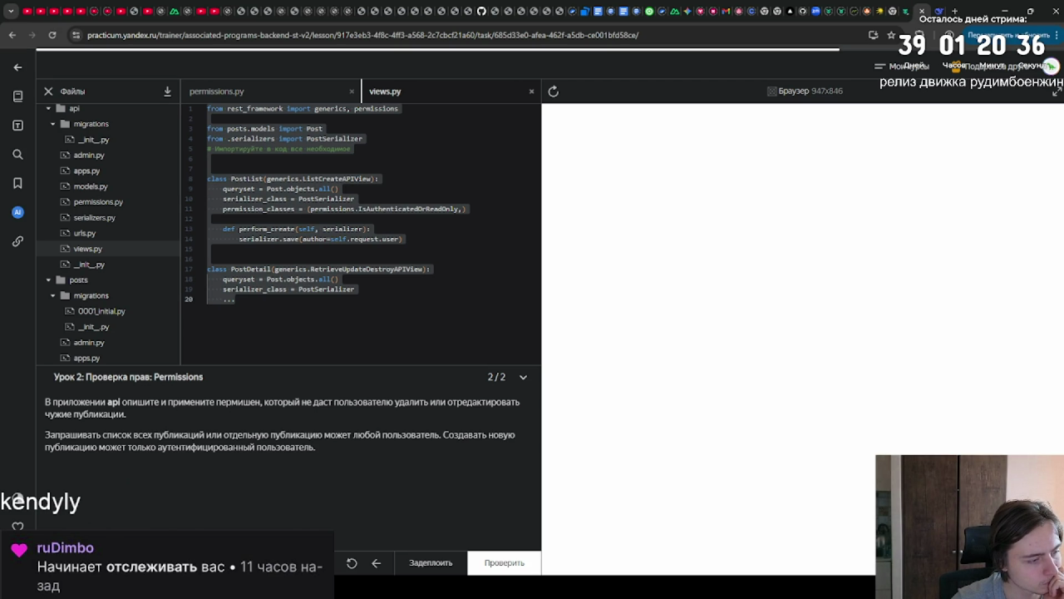
Copy the hint's bullet list on safe methods and IsAuthorOrReadOnlyPermission, then close the hints.
scroll(288, 466, down, 3)
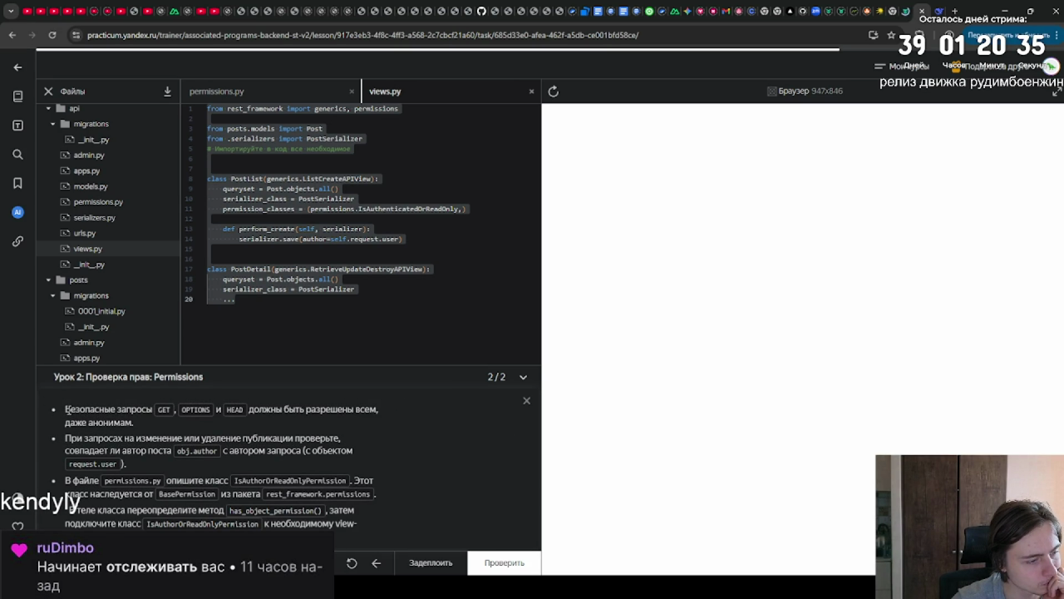
mouse_move(66, 409)
mouse_down()
mouse_move(158, 481)
mouse_move(123, 524)
mouse_move(359, 524)
mouse_up()
key(ctrl+c)
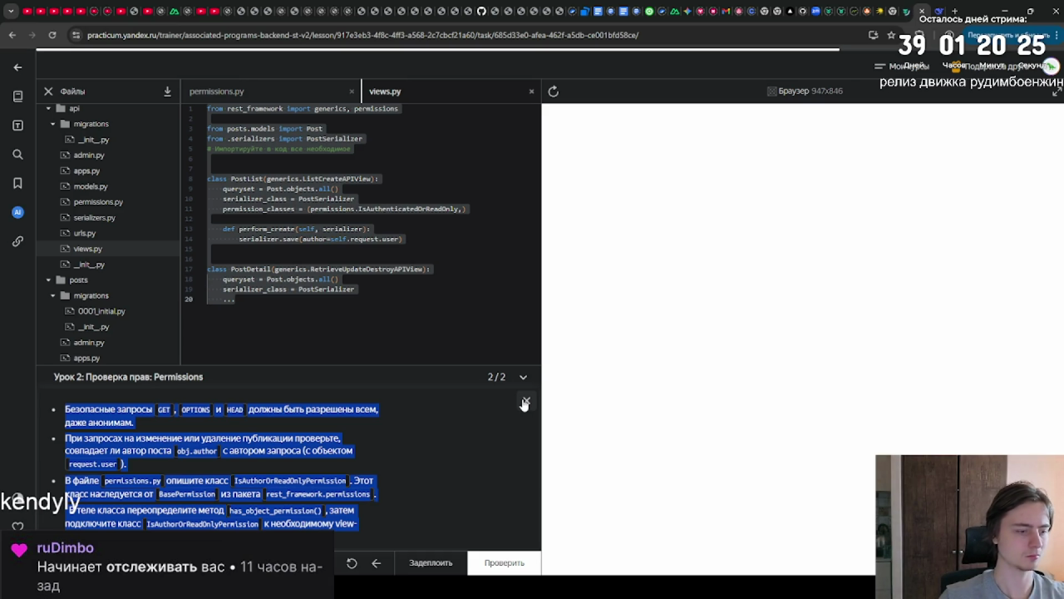
click(525, 403)
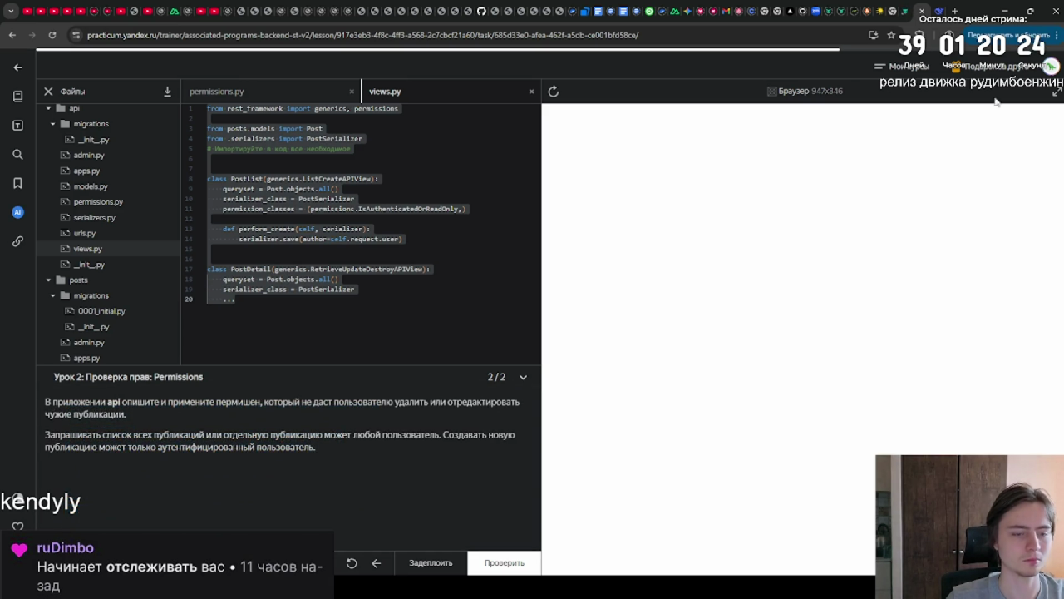
click(943, 7)
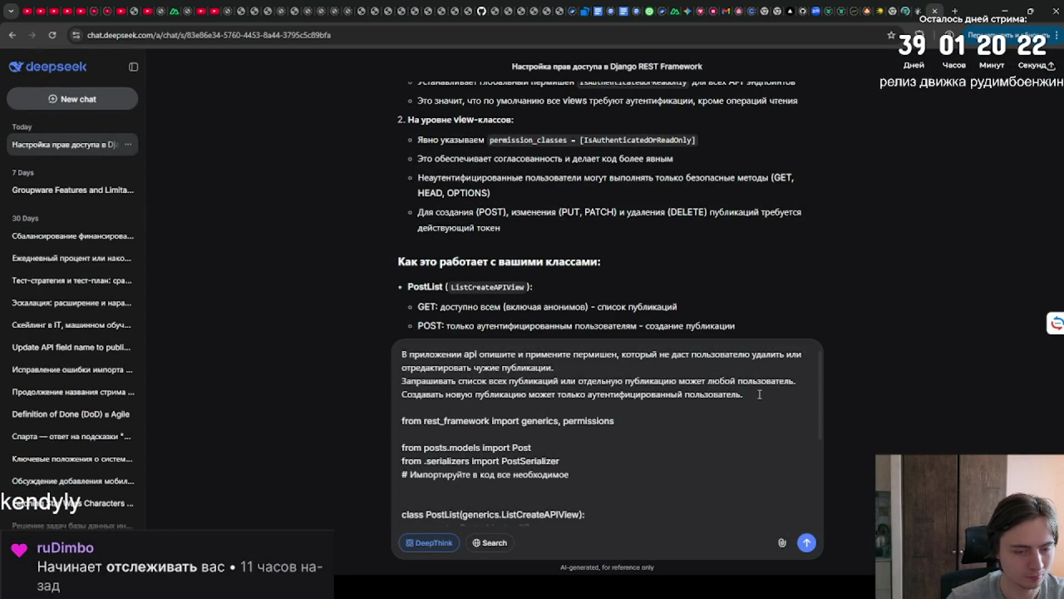
Append the hint requirements two lines below the task description and send the message to DeepSeek.
key(shift+Return)
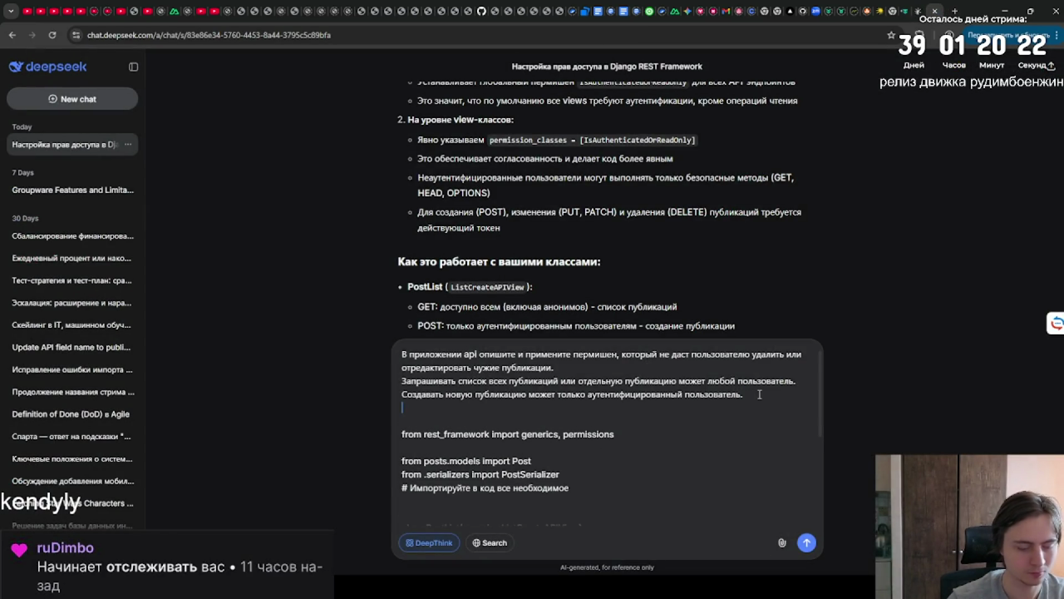
key(shift+Return)
key(ctrl+v)
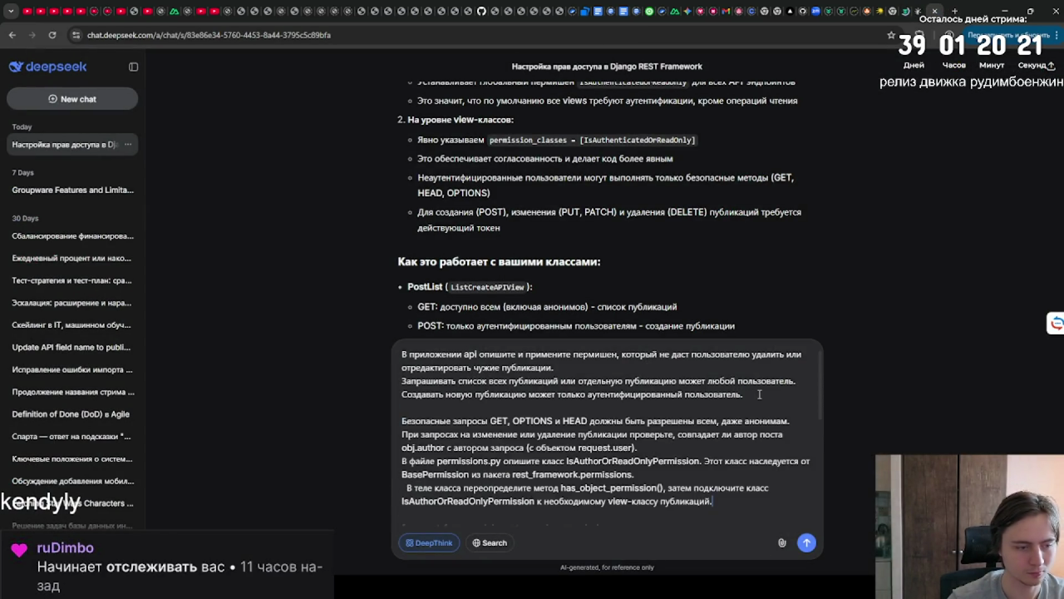
key(Return)
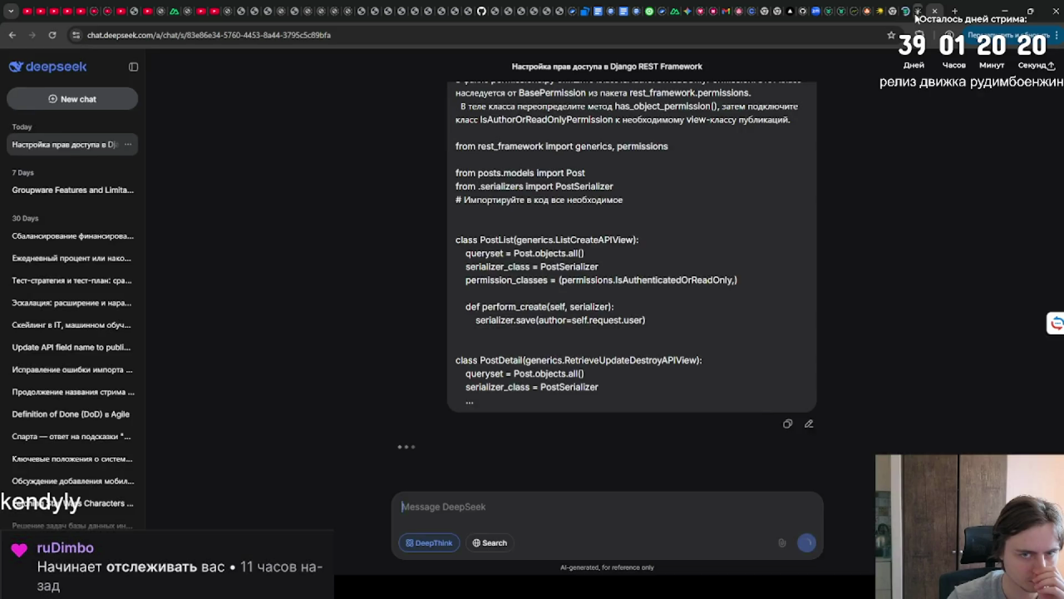
click(916, 11)
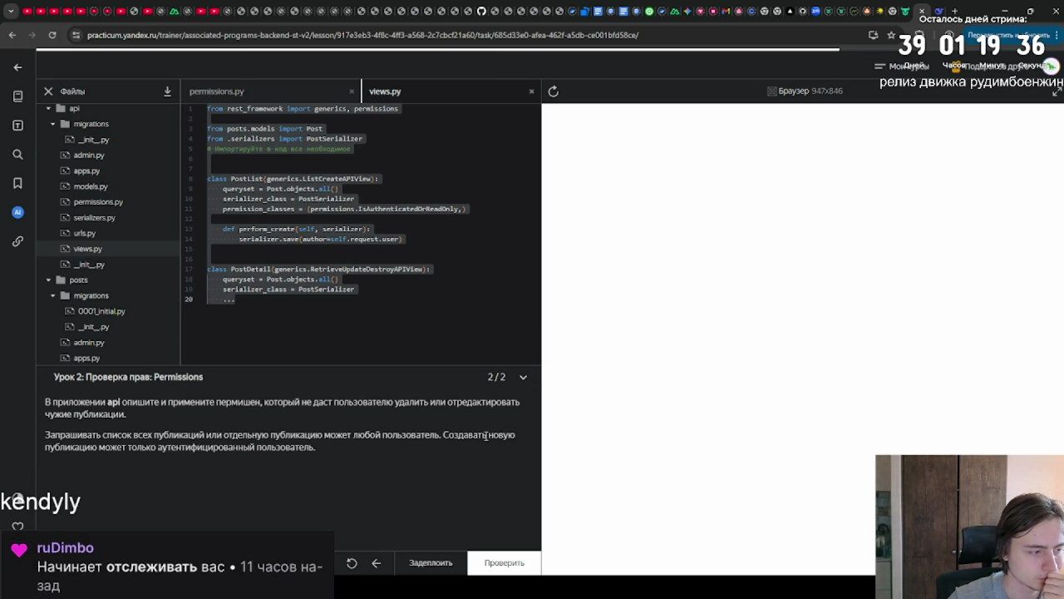
Run the check, which flags that PostDetail's permission_classes lacks IsAuthorOrReadOnlyPermission.
click(486, 564)
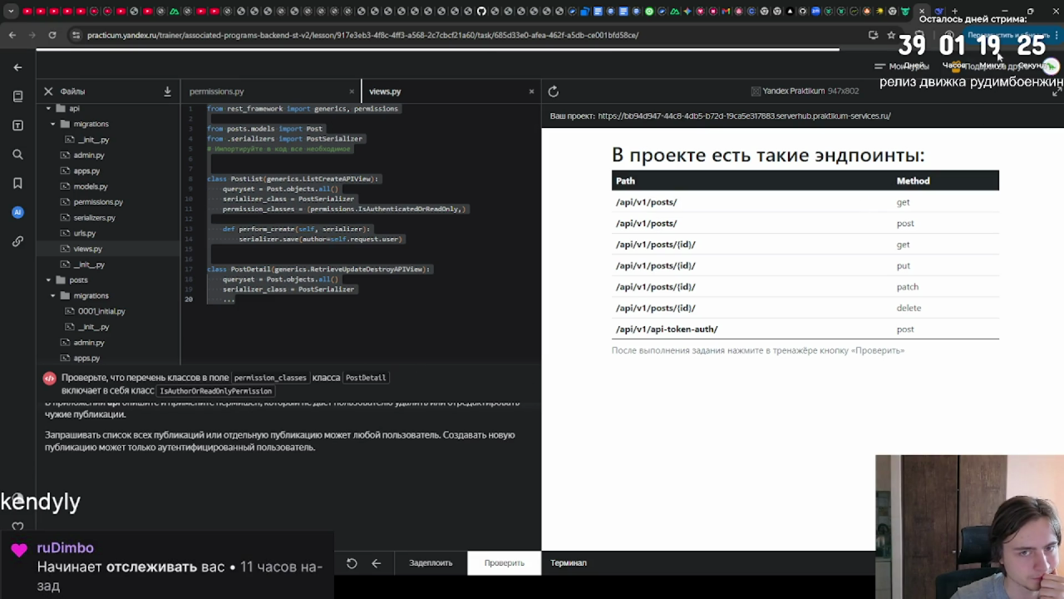
click(937, 10)
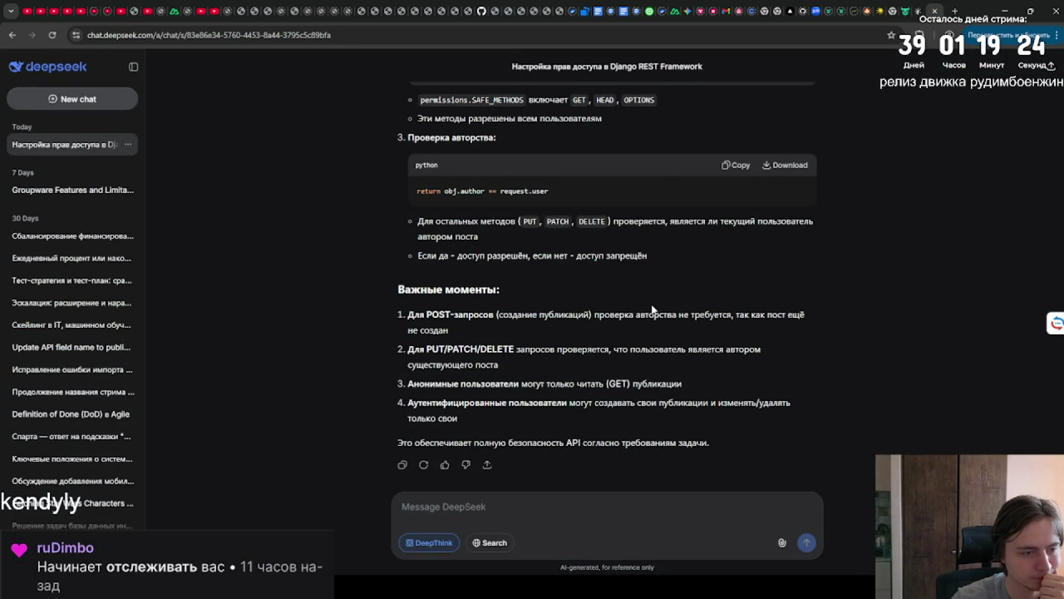
Scroll through DeepSeek's reply to review its suggested code and explanation.
scroll(647, 311, up, 4)
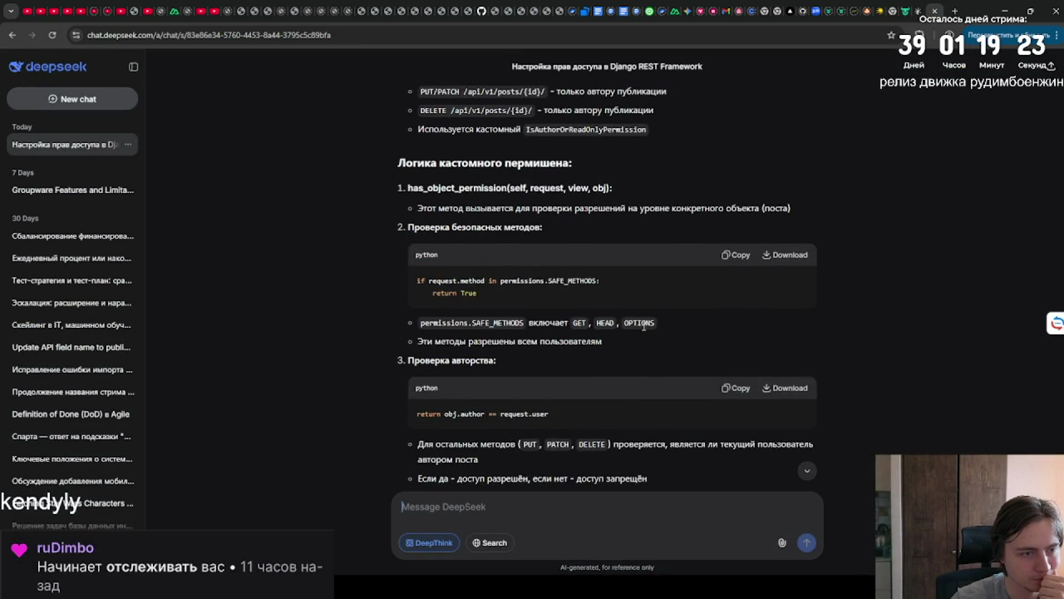
scroll(642, 330, up, 1)
scroll(642, 331, up, 4)
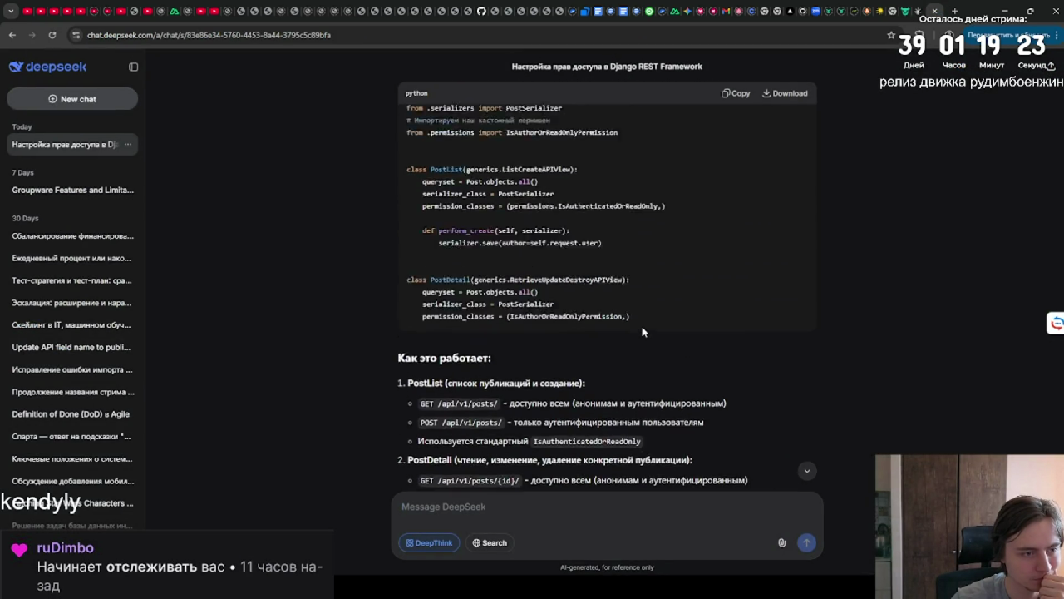
scroll(642, 330, up, 4)
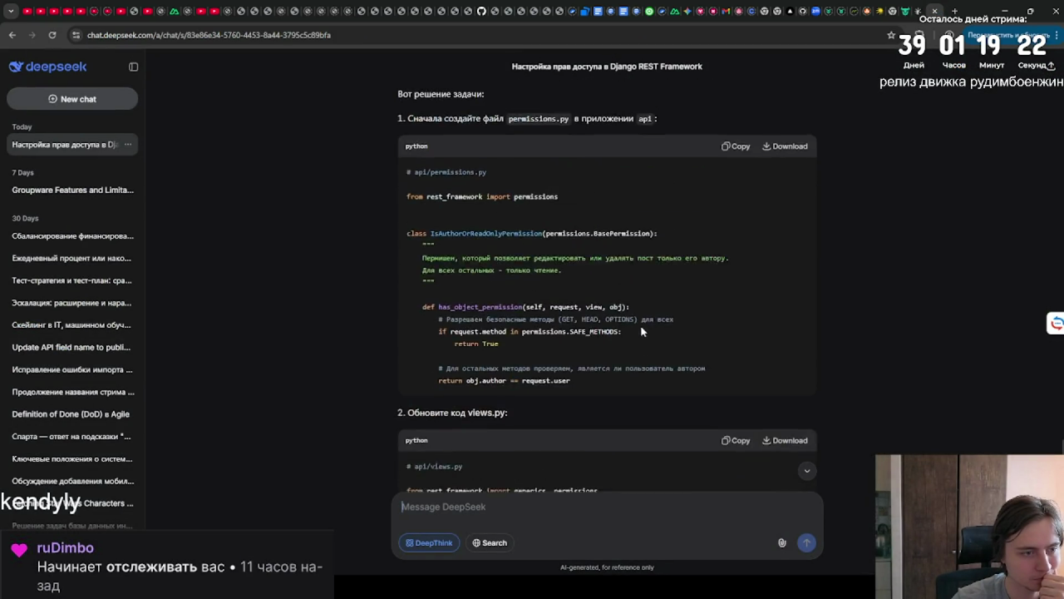
scroll(642, 327, up, 4)
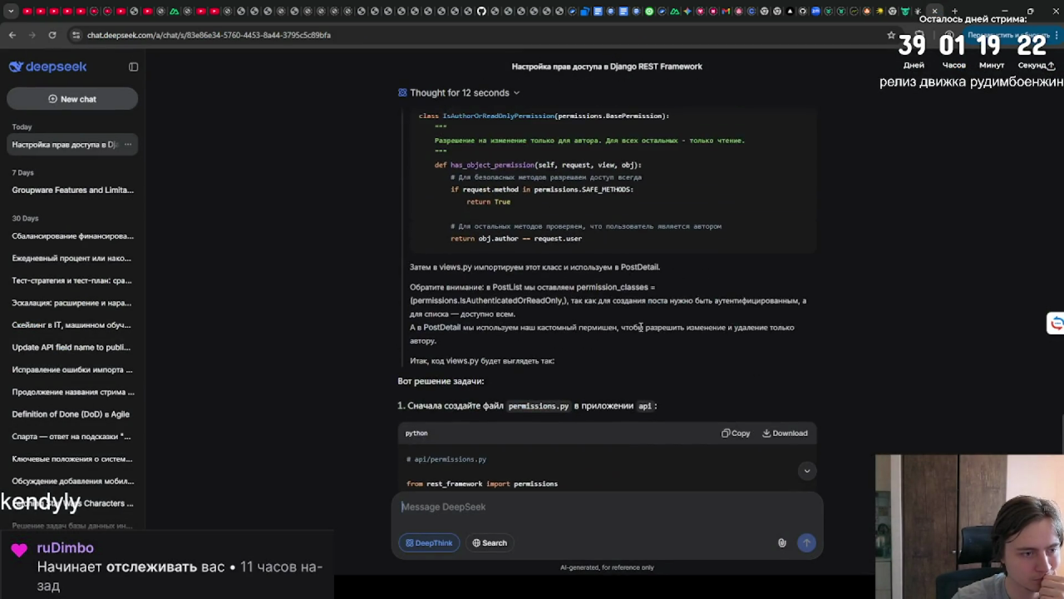
scroll(640, 328, up, 4)
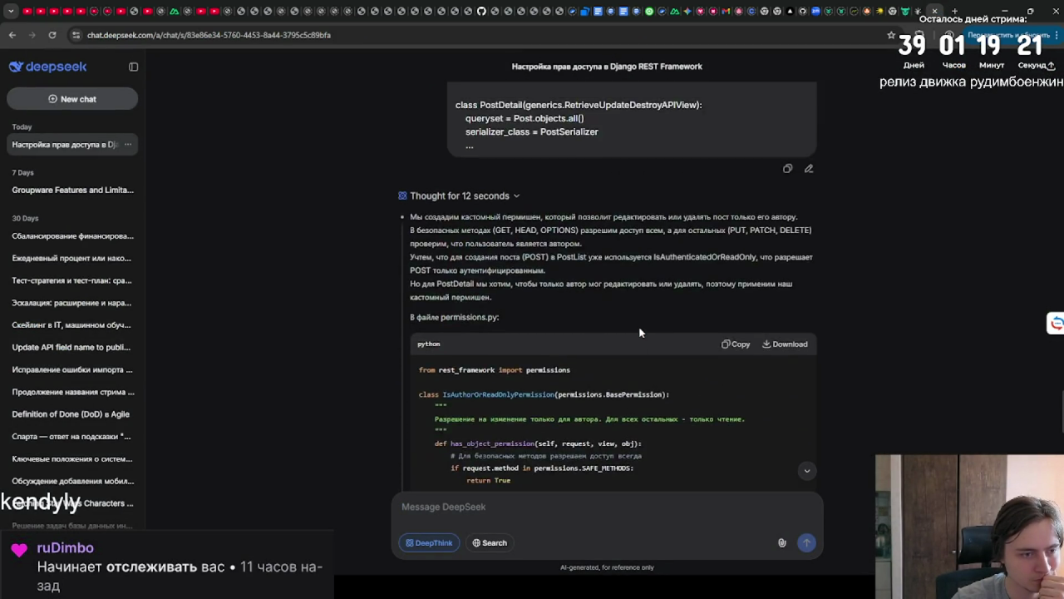
scroll(637, 332, down, 5)
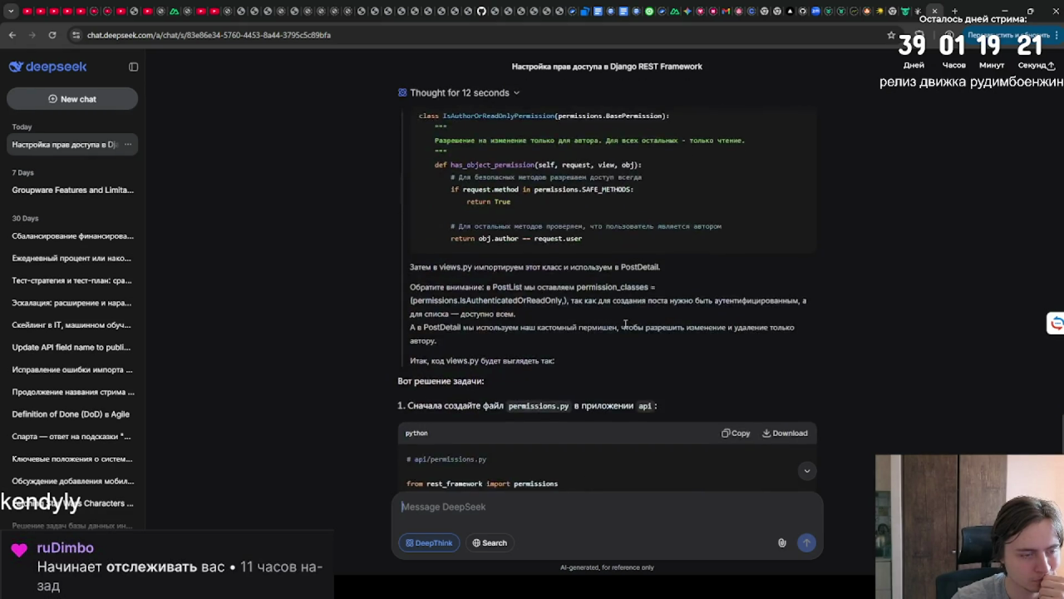
scroll(625, 325, down, 3)
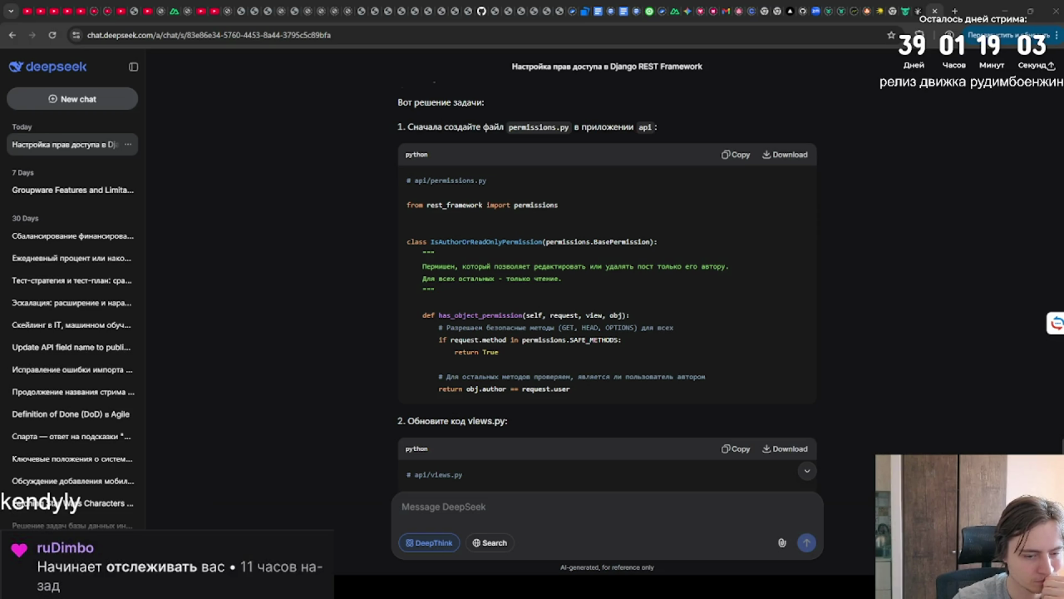
Copy the api/permissions.py code block from DeepSeek's answer.
key(alt+Tab)
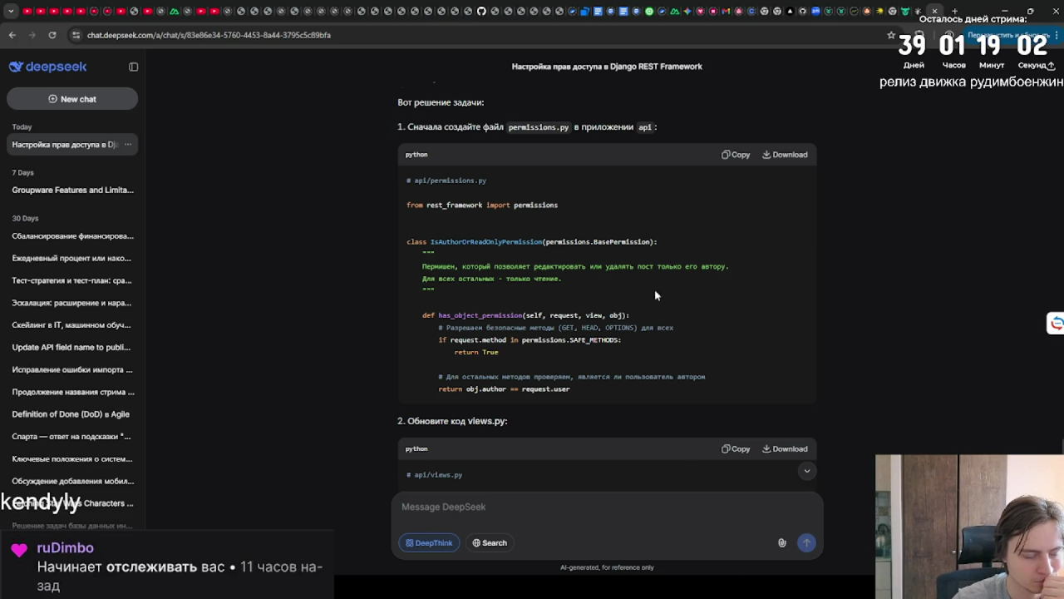
click(736, 160)
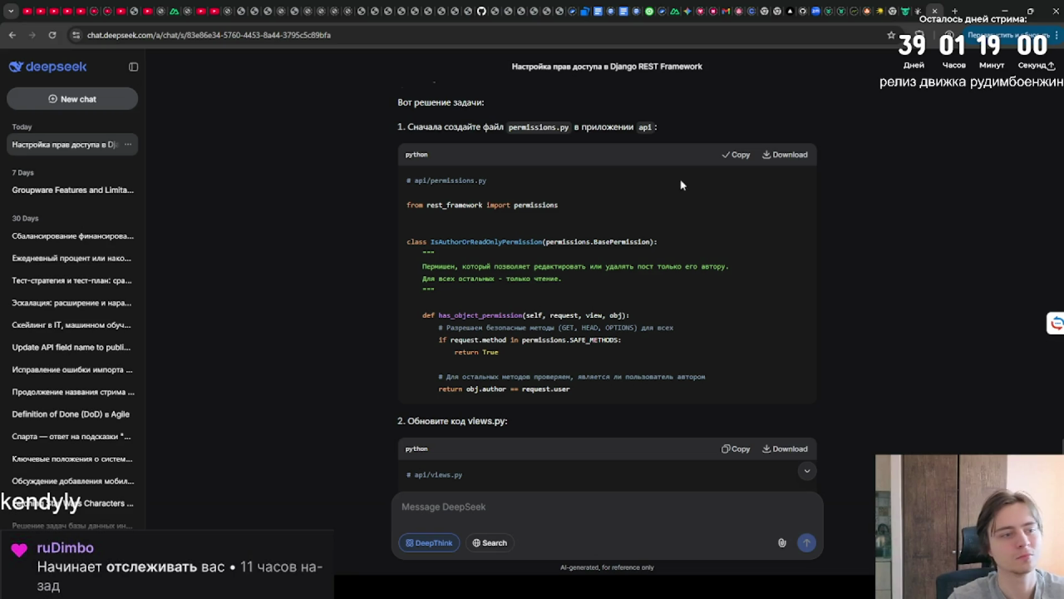
key(Tab)
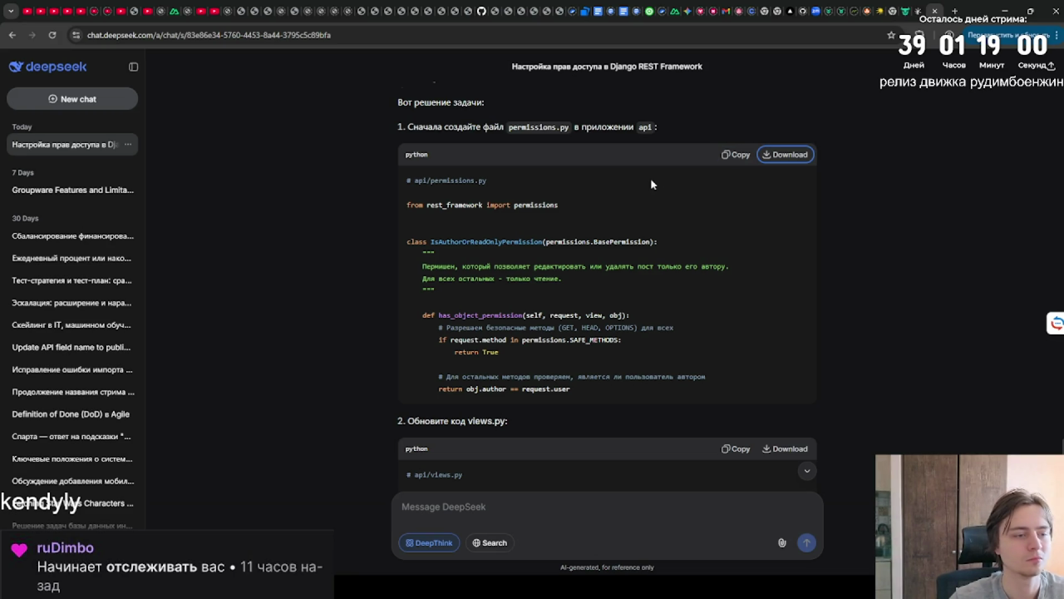
click(645, 188)
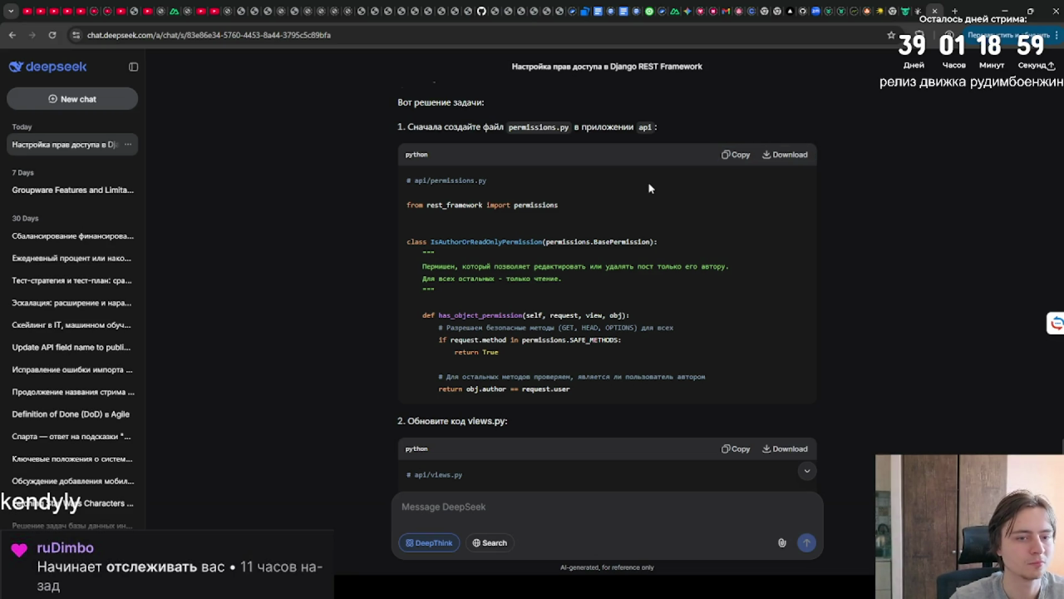
click(749, 157)
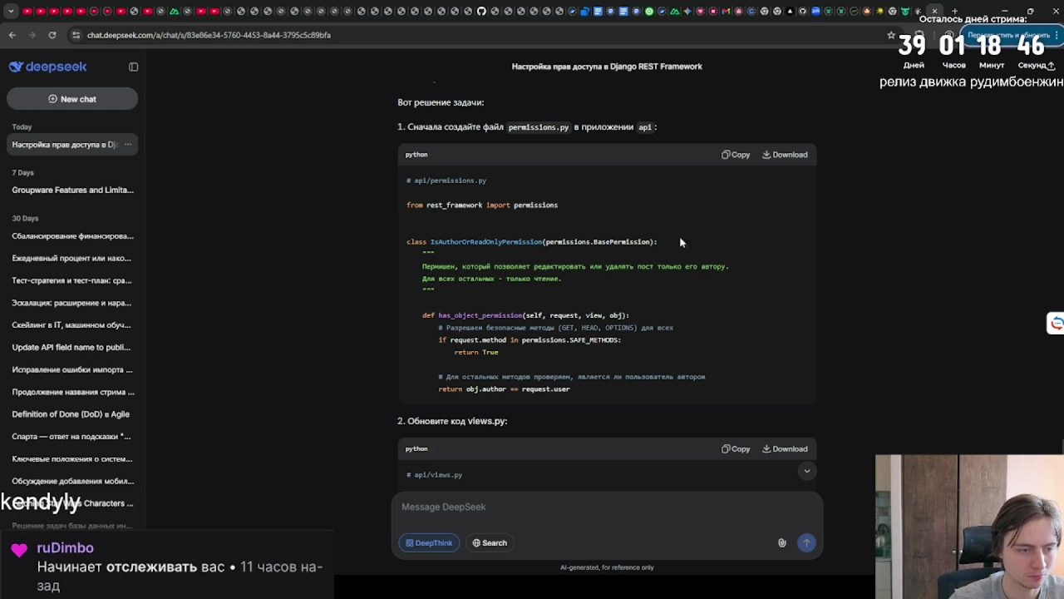
click(734, 158)
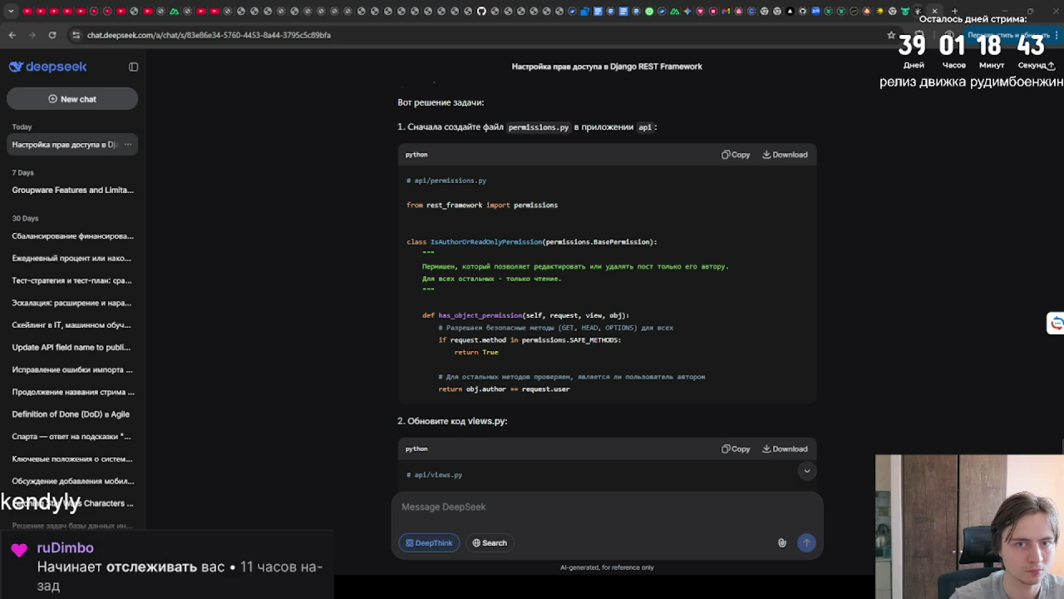
click(920, 10)
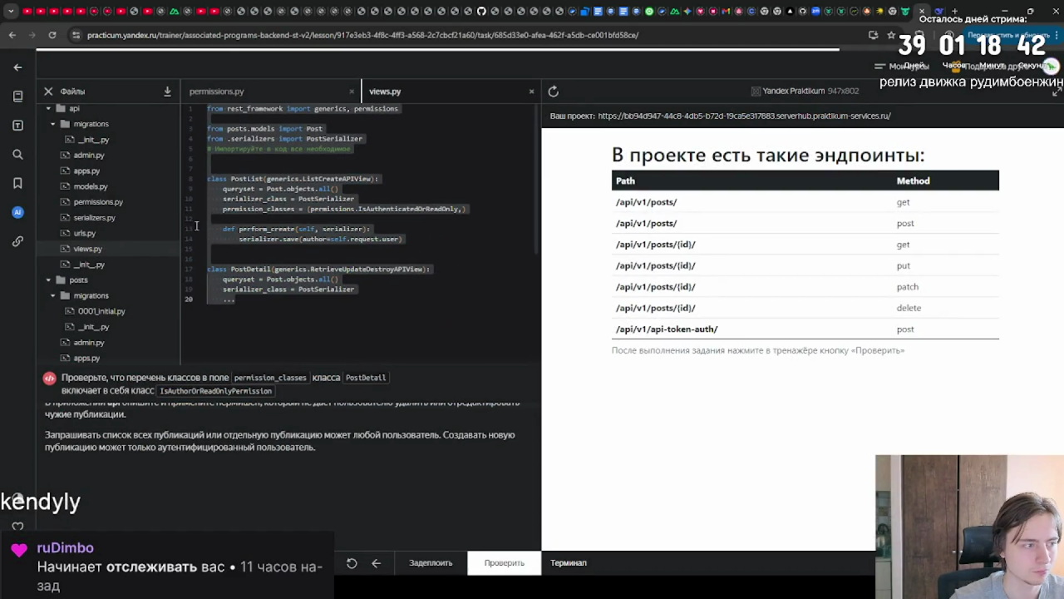
click(937, 8)
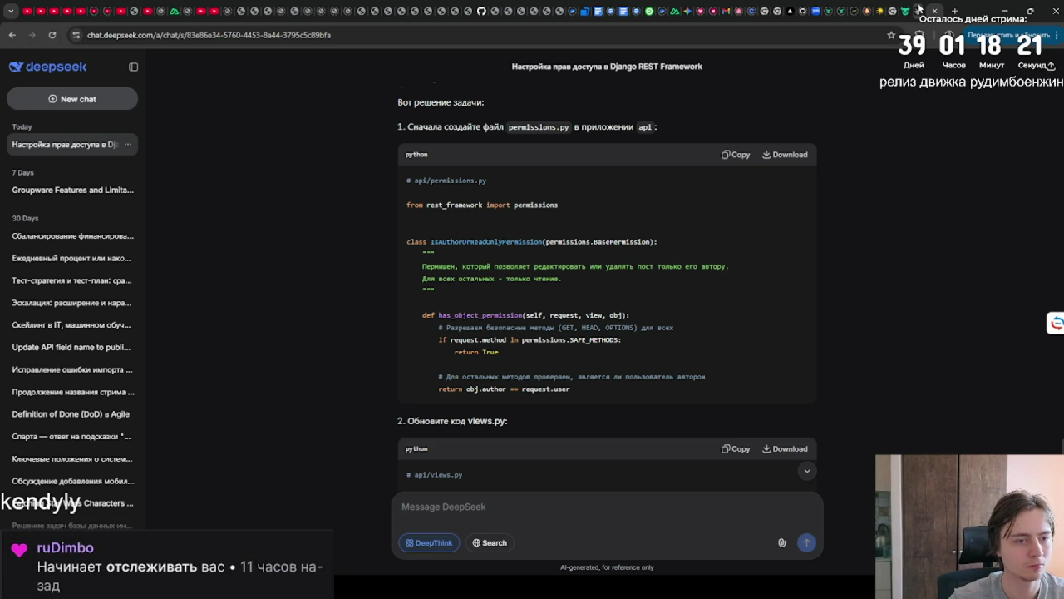
click(919, 8)
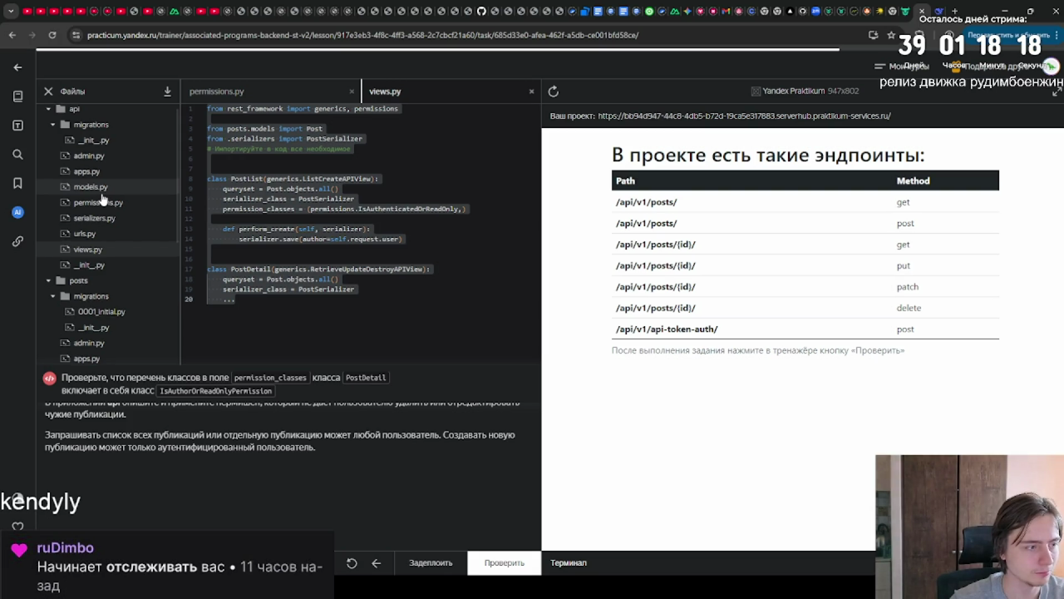
scroll(101, 198, up, 1)
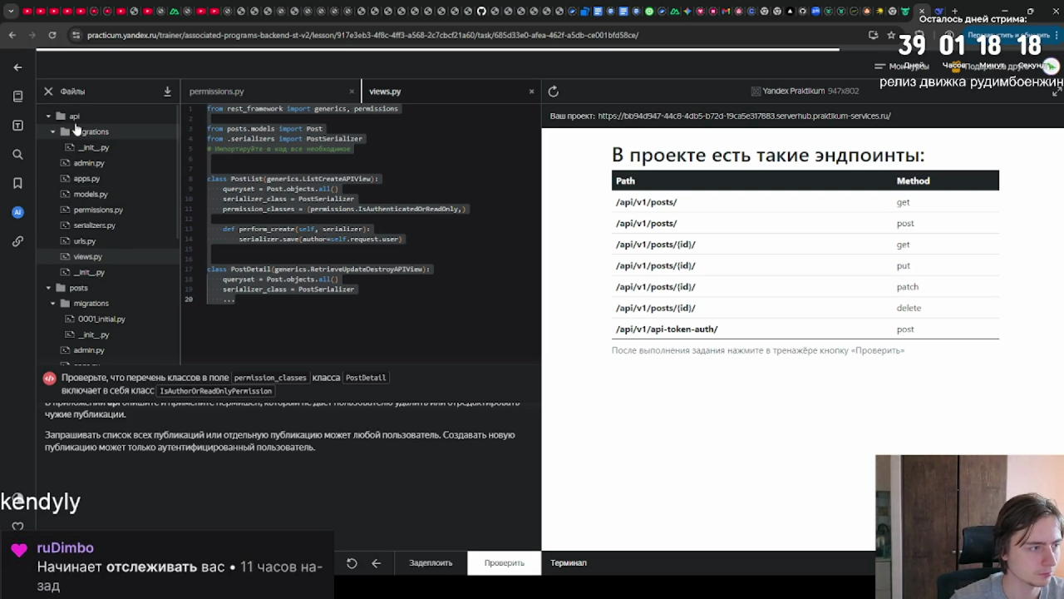
right_click(76, 120)
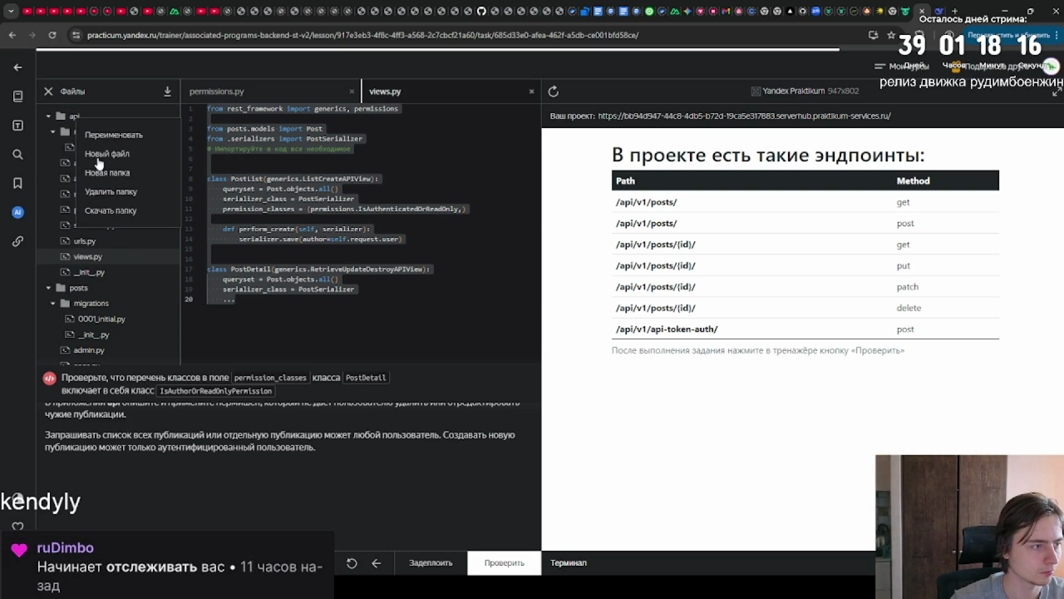
click(98, 157)
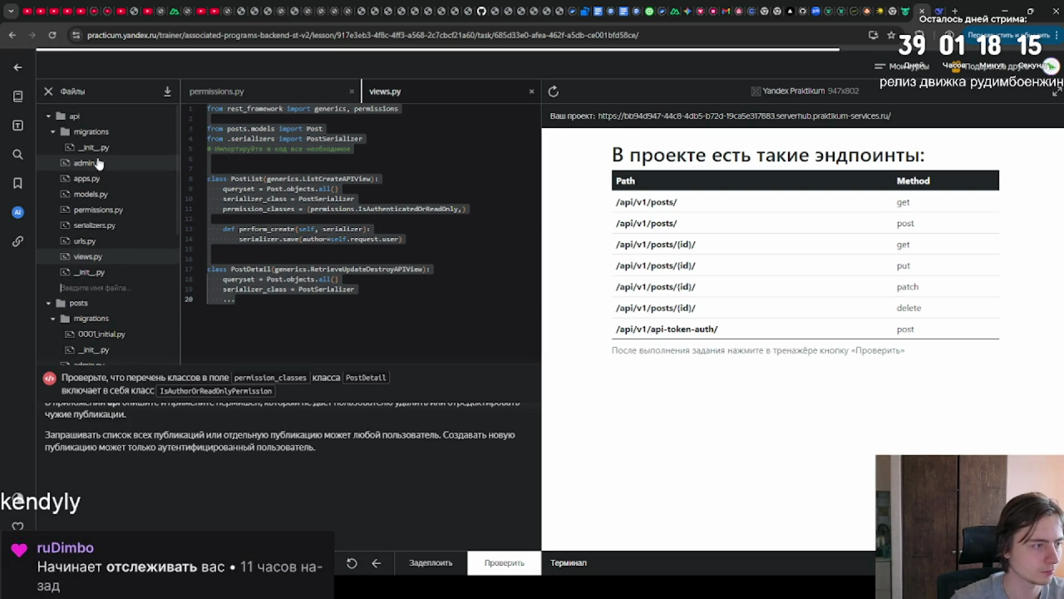
text(per)
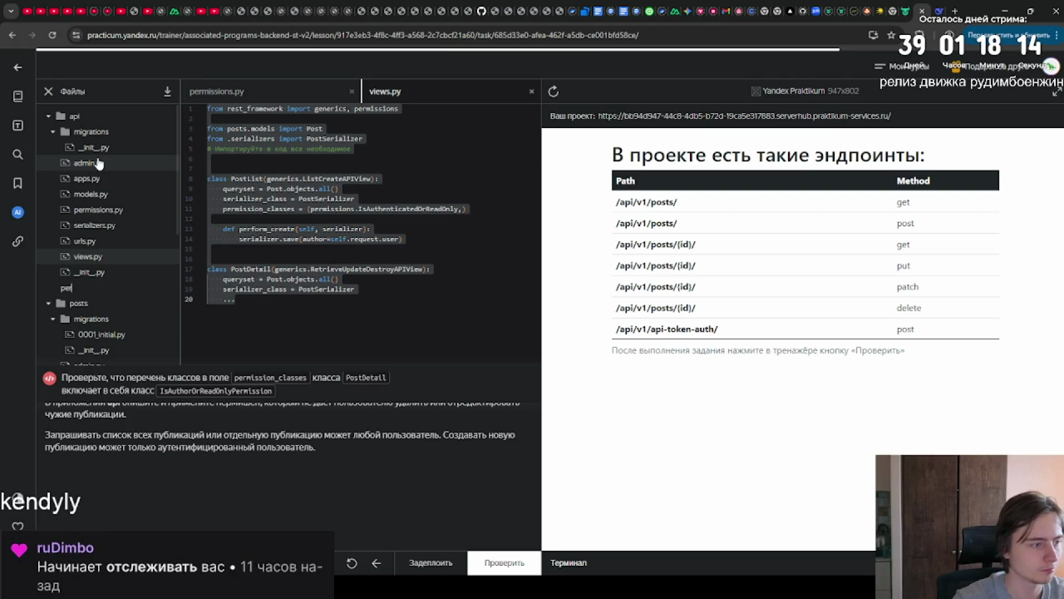
text(mis)
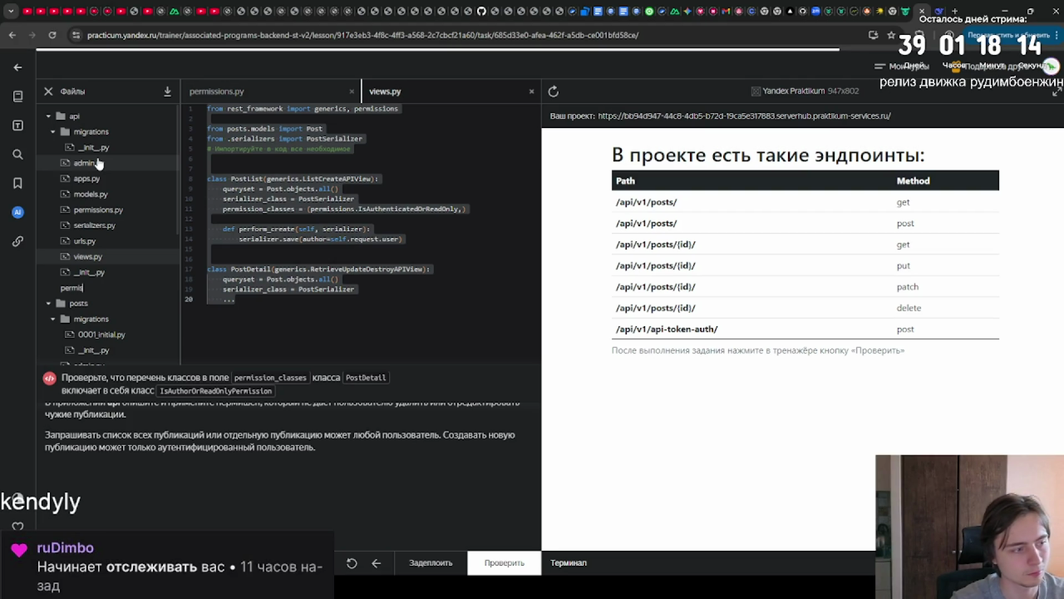
text(sion)
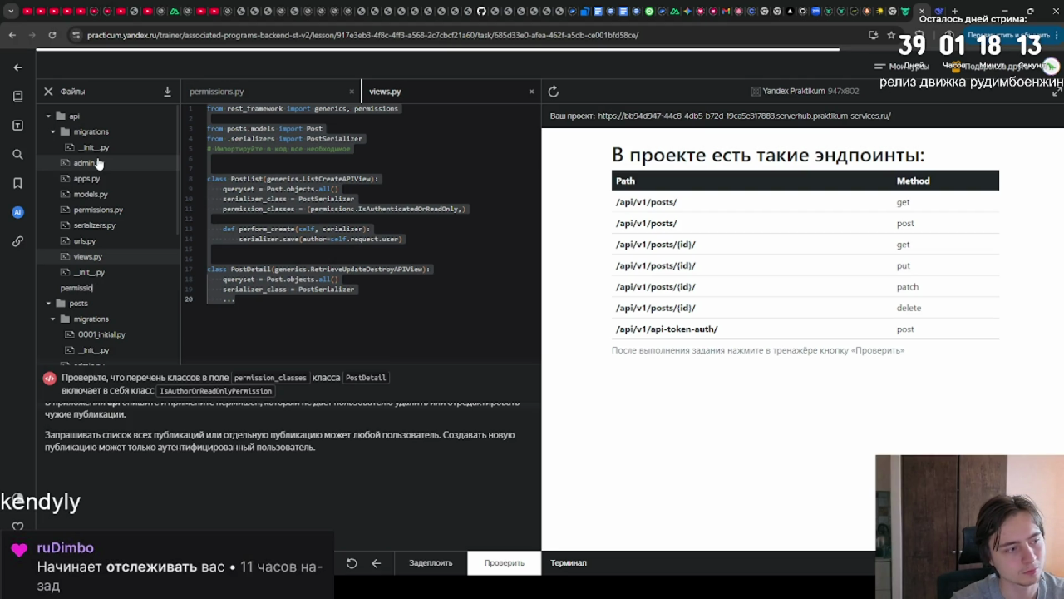
text(s)
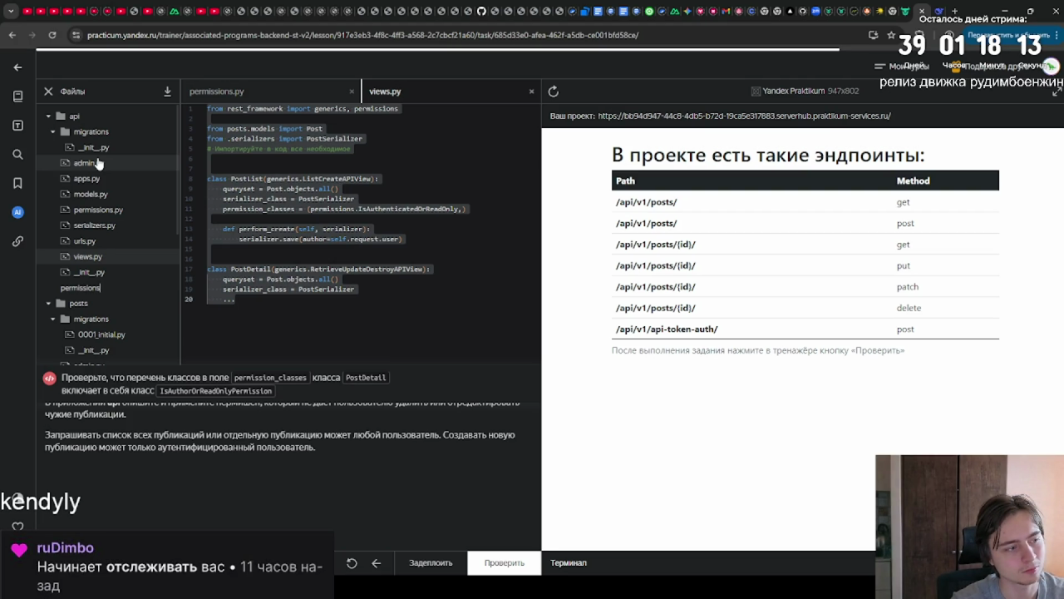
text(.py)
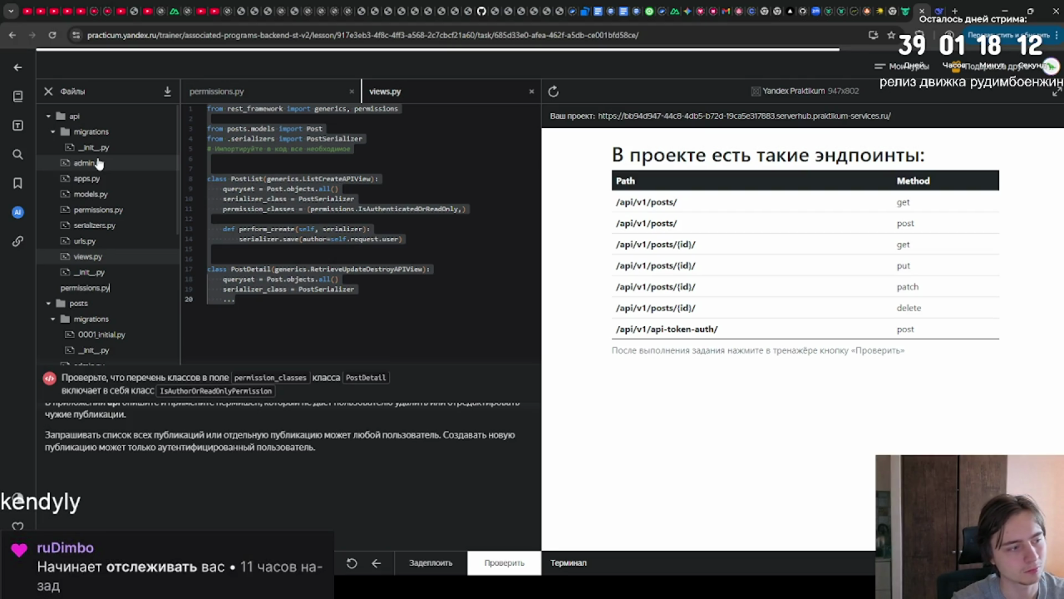
key(Return)
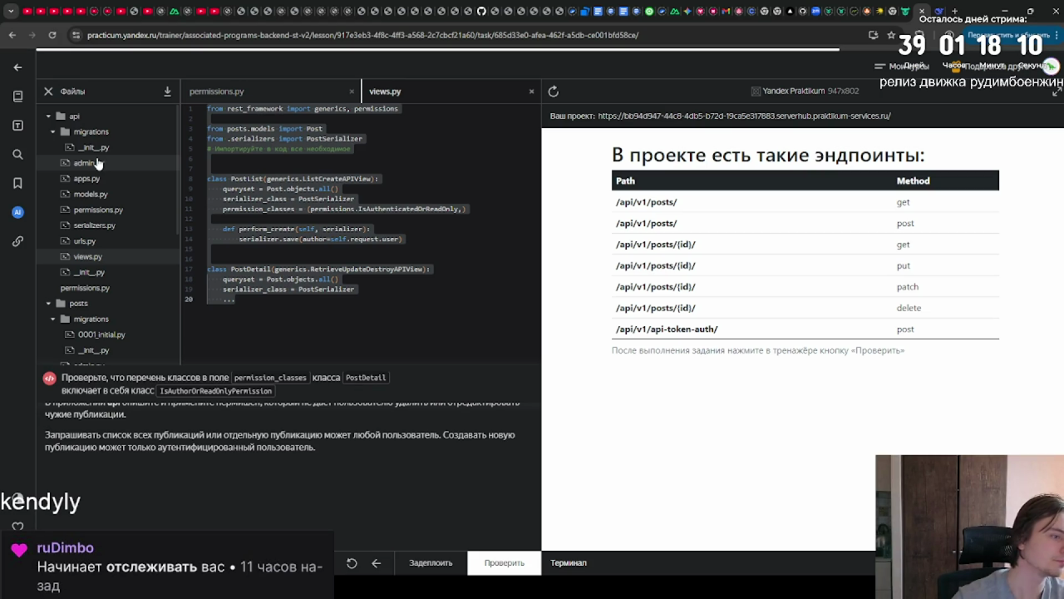
key(Escape)
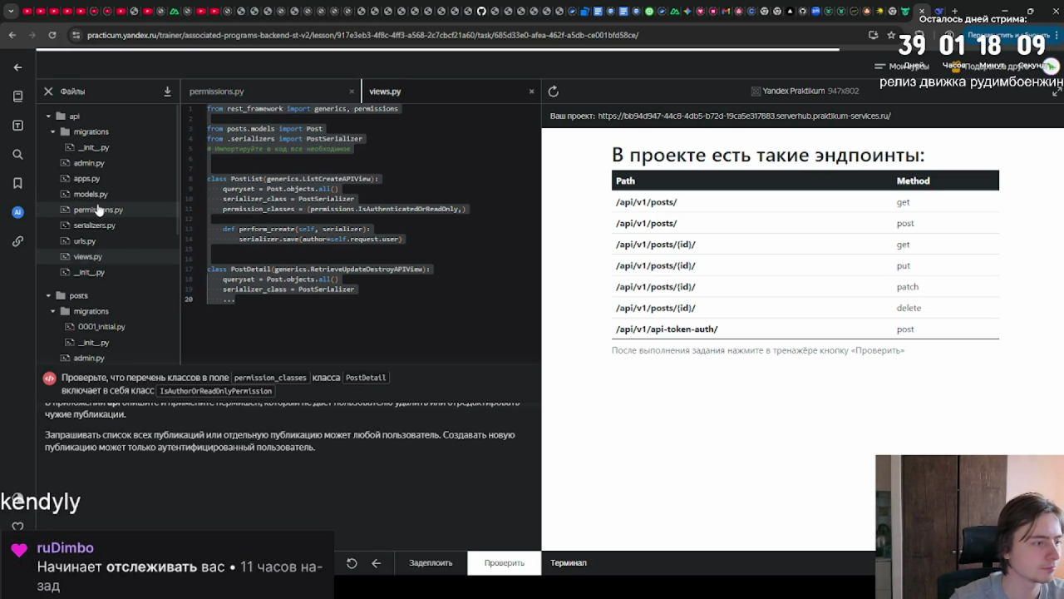
Replace the permissions.py stub with the copied IsAuthorOrReadOnlyPermission class.
click(98, 210)
click(293, 207)
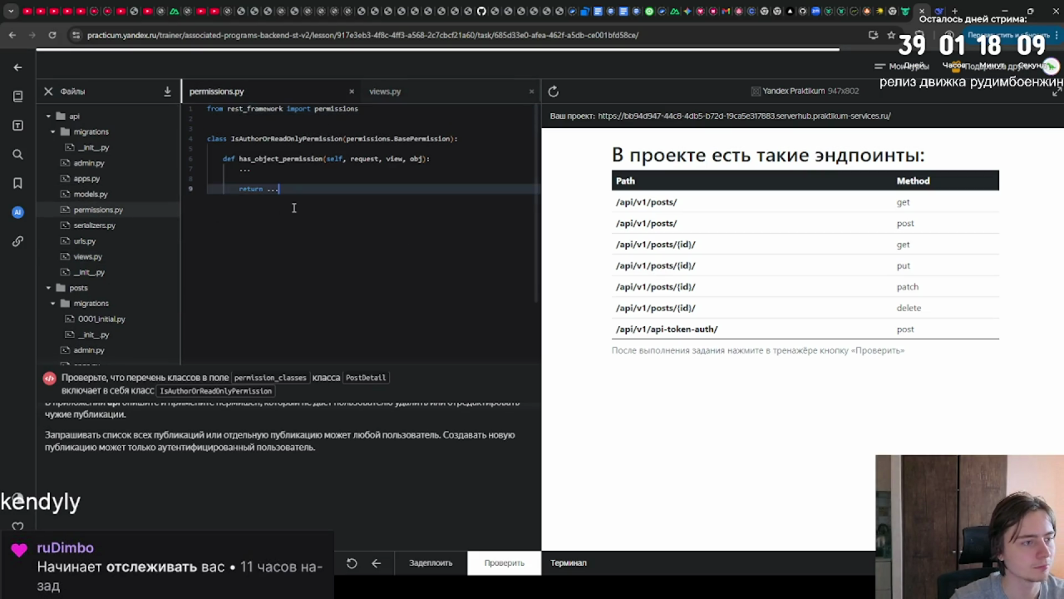
key(ctrl+a)
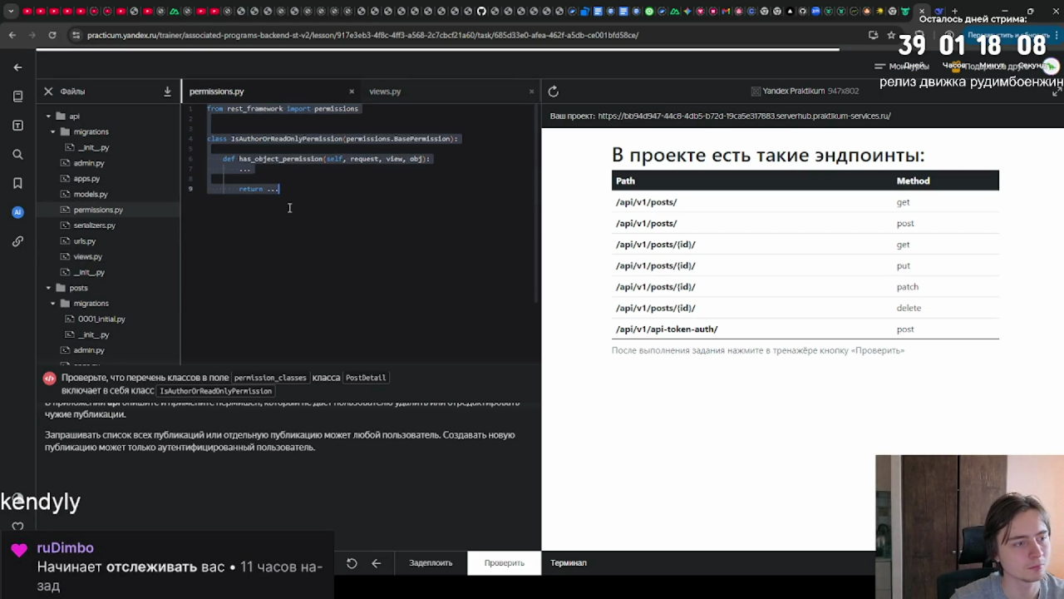
key(ctrl+v)
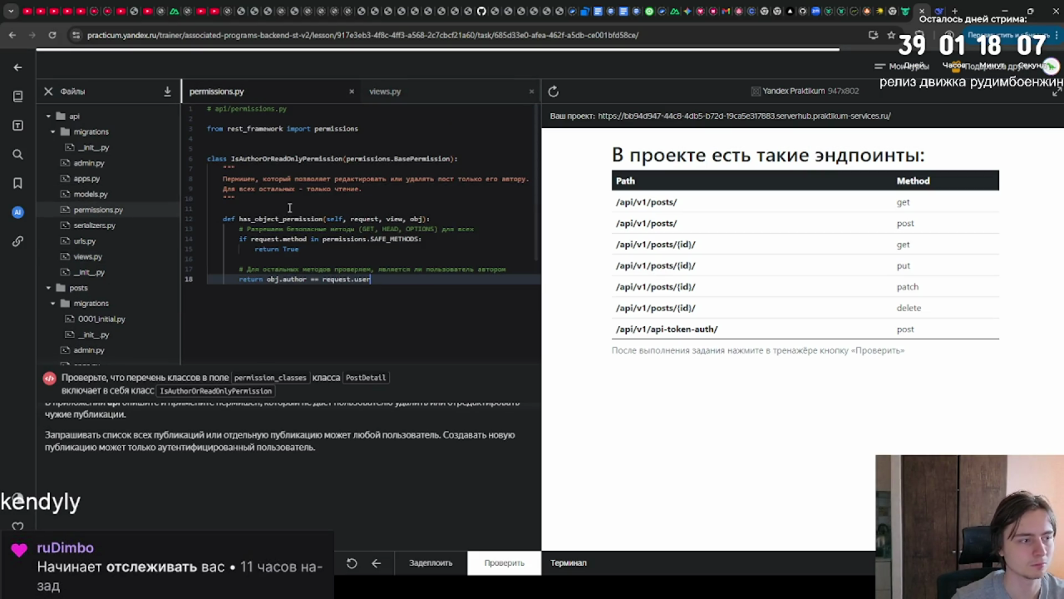
key(ctrl+z)
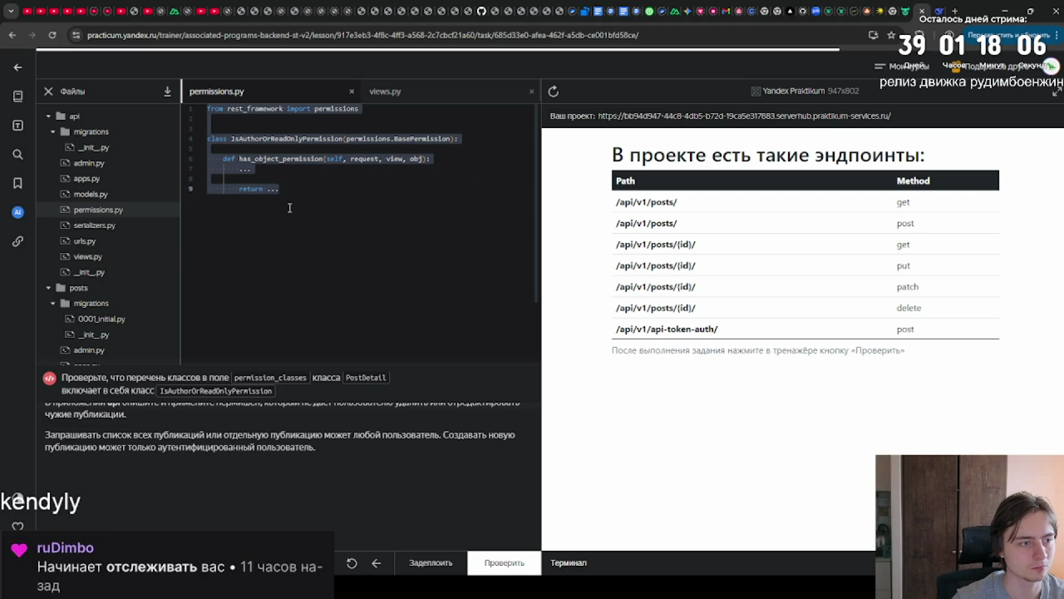
text(# api/permissions.py  from rest_framework import permissions   class IsAuthorOrReadOnlyPermission(permissions.BasePermission):     """     Пермишен, который позволяет редактировать или удалять пост только его автору.     Для всех остальных - только чтение.     """      def has_object_permission(self, request, view, obj):         # Разрешаем безопасные методы (GET, HEAD, OPTIONS) для всех         if request.method in permissions.SAFE_METHODS:             return True          # Для остальных методов проверяем, является ли пользователь автором         return obj.author == request.user)
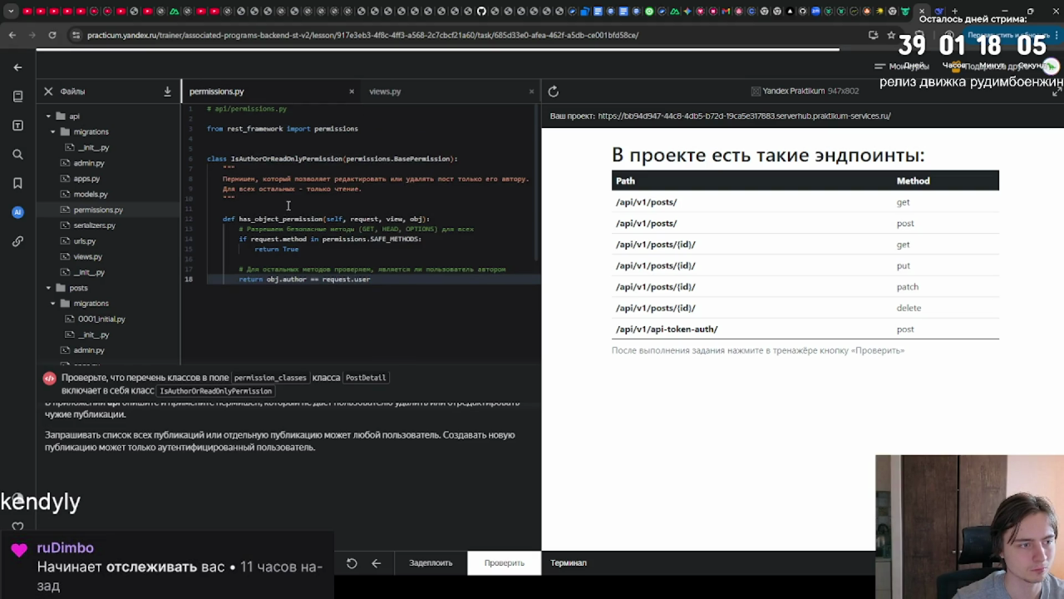
key(ctrl+z)
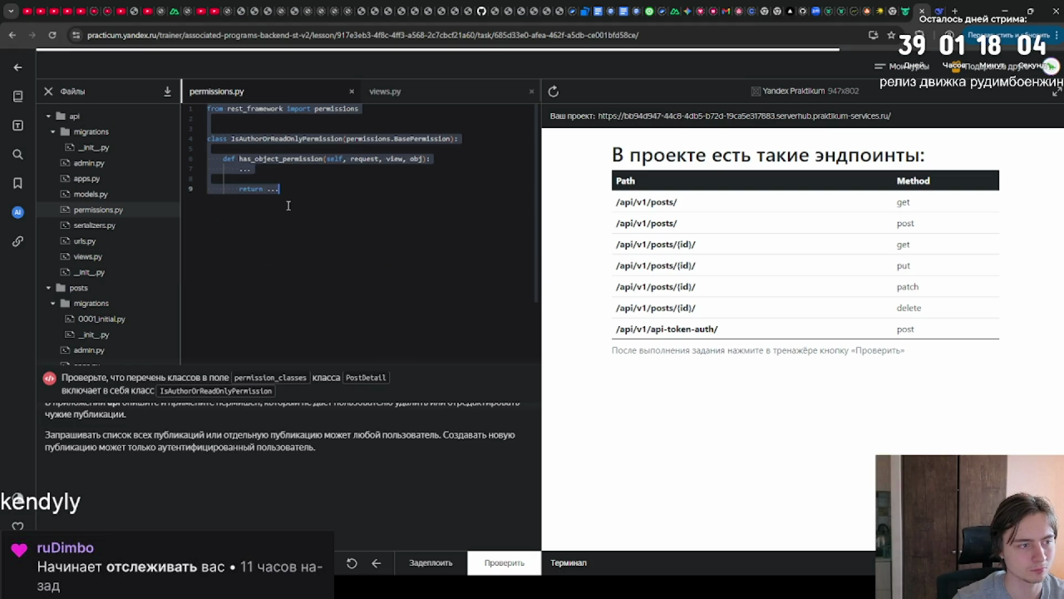
key(ctrl+v)
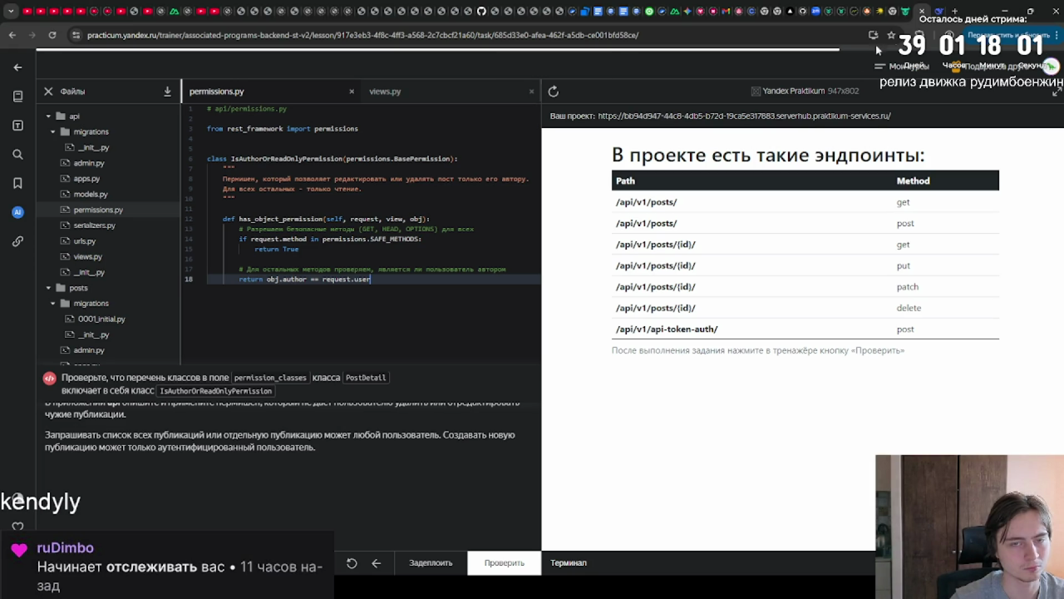
click(933, 10)
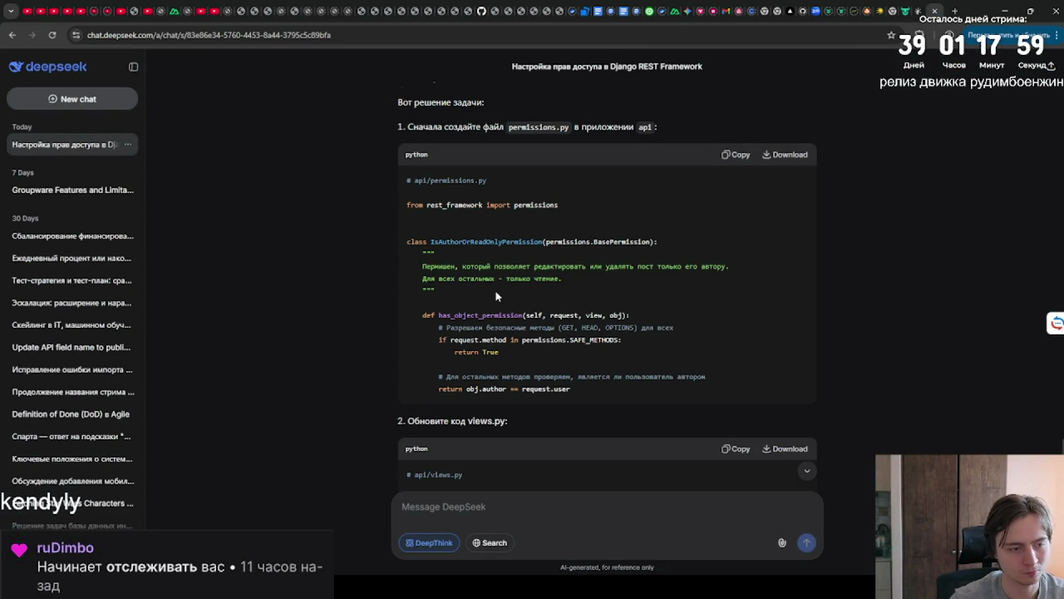
Copy the views.py code block from DeepSeek's answer.
scroll(496, 295, down, 2)
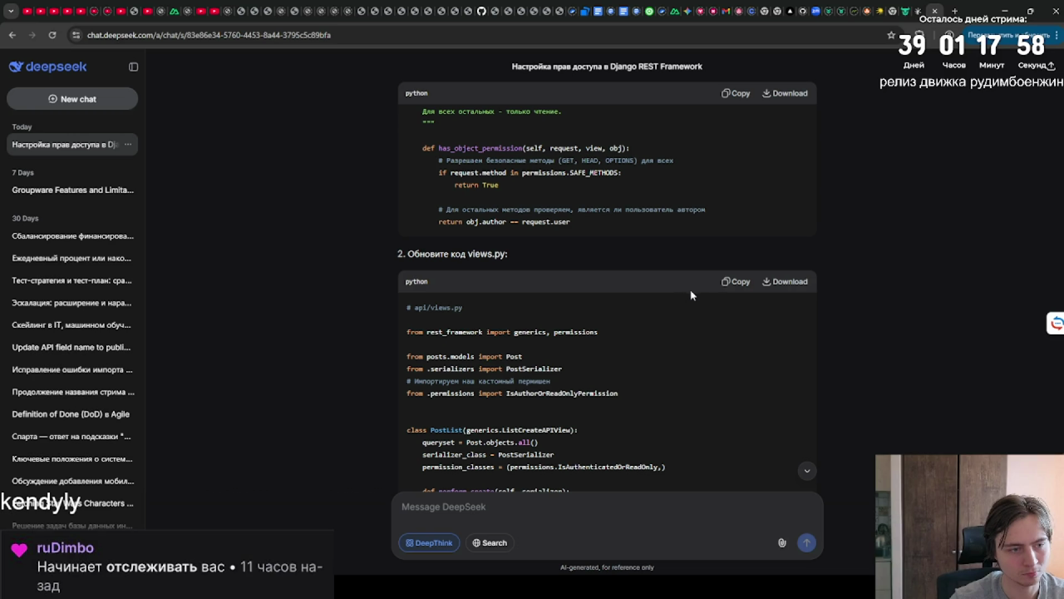
click(730, 286)
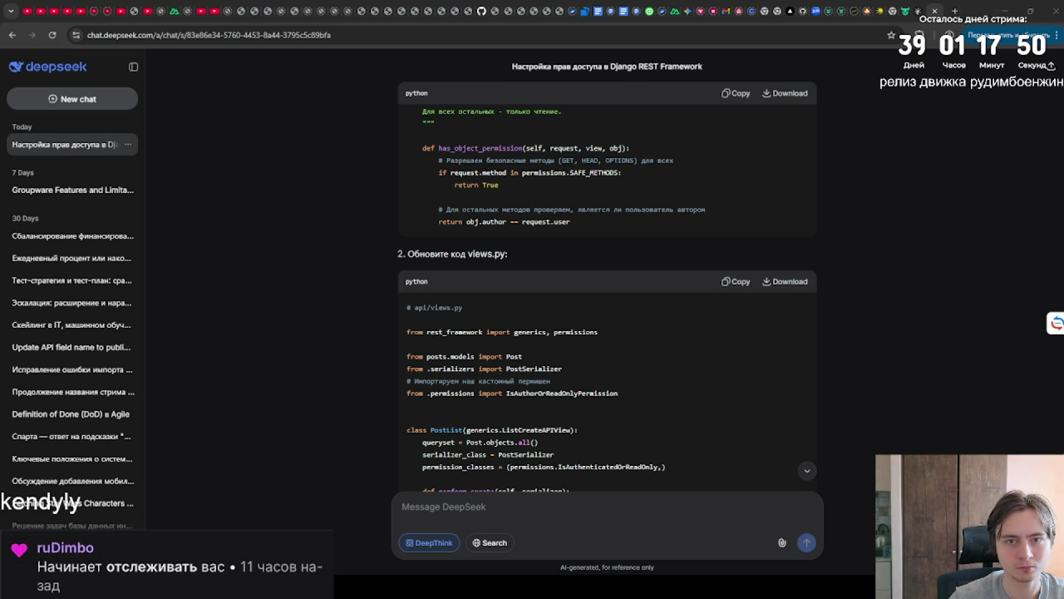
click(911, 11)
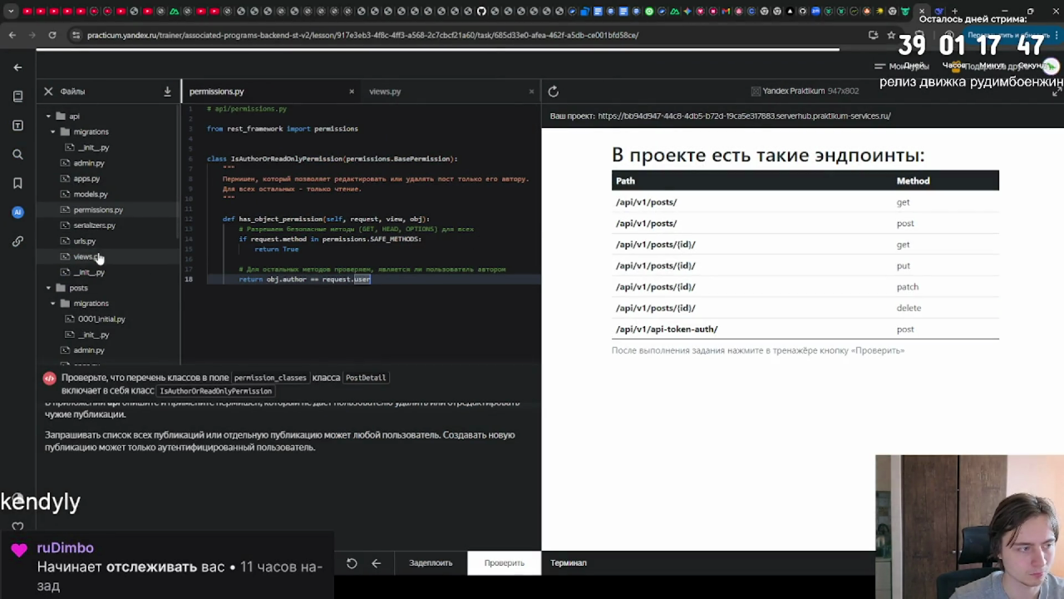
Replace the entire contents of views.py with the copied code.
click(99, 259)
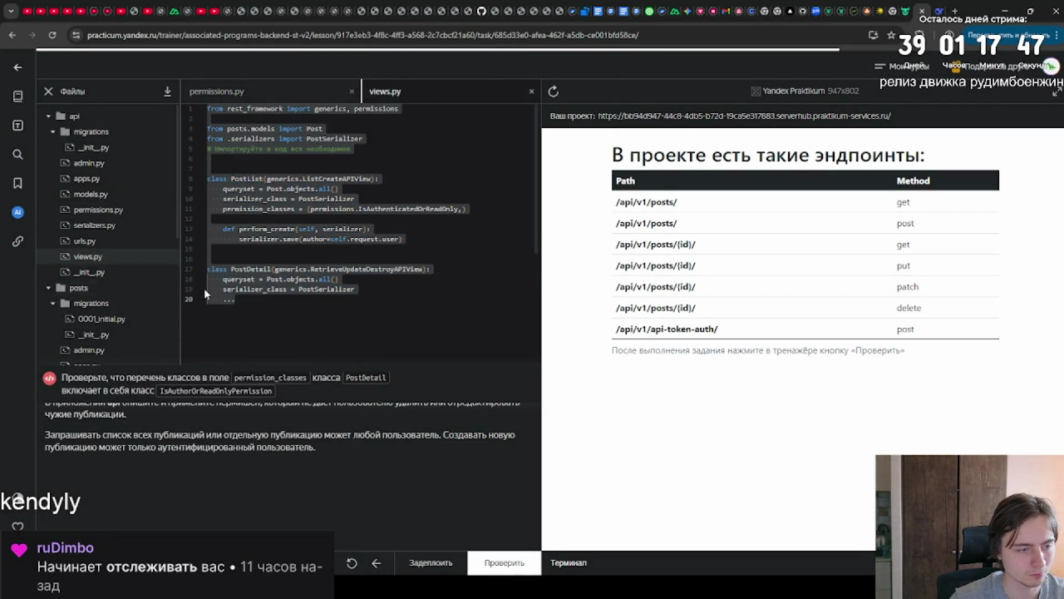
click(342, 320)
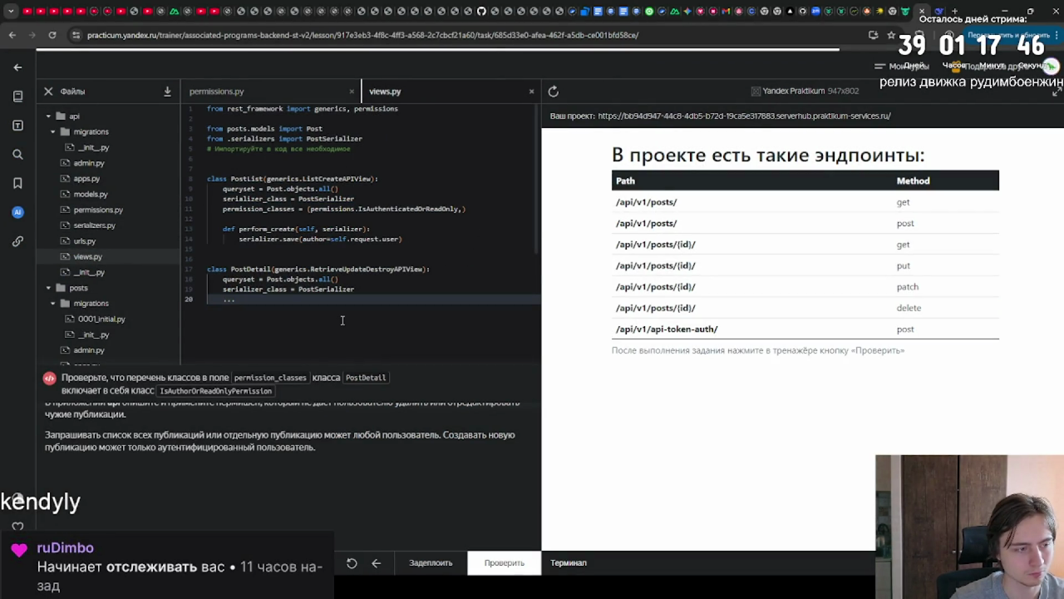
key(ctrl+a)
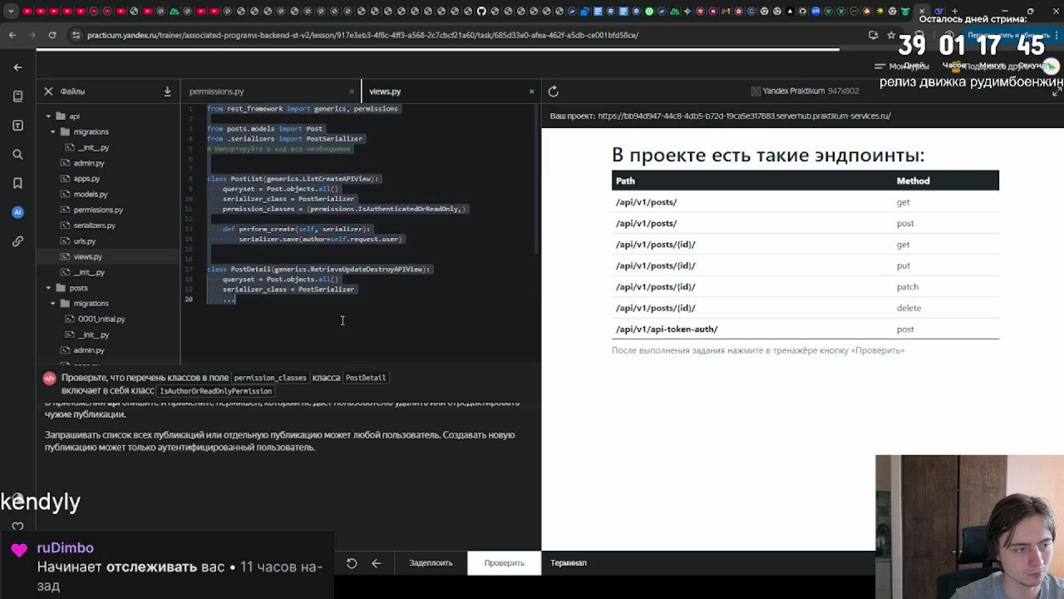
key(ctrl+v)
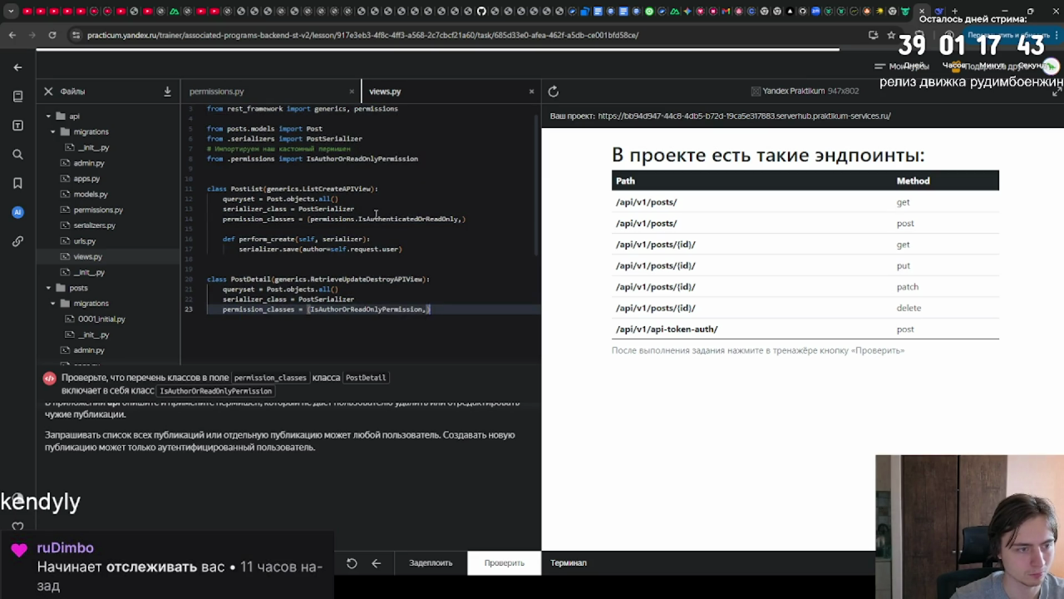
Add the missing ')' closing PostDetail's permission_classes tuple on line 23.
click(376, 217)
double_click(376, 217)
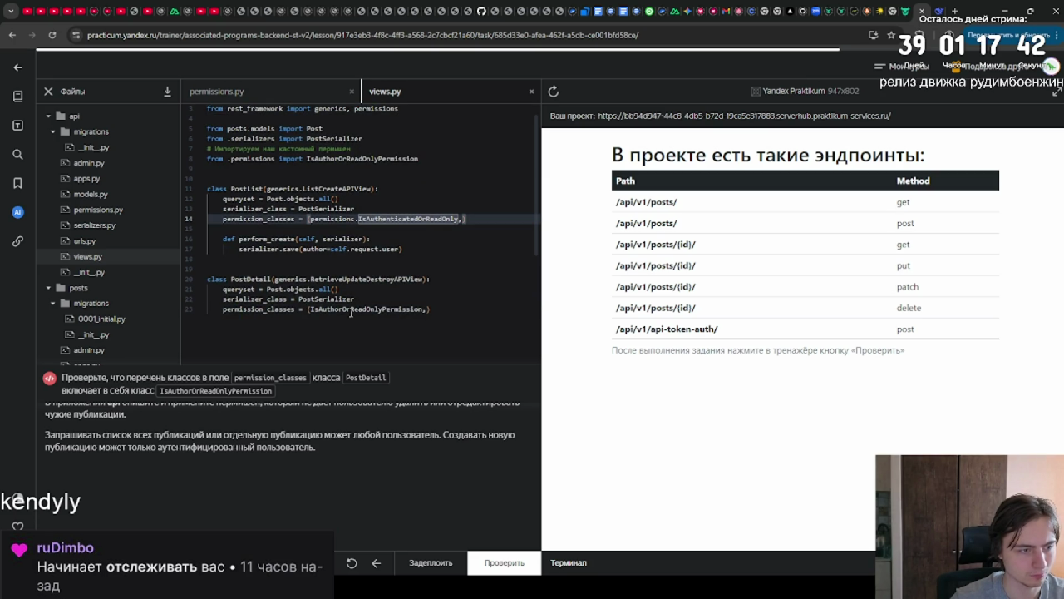
click(351, 310)
double_click(351, 311)
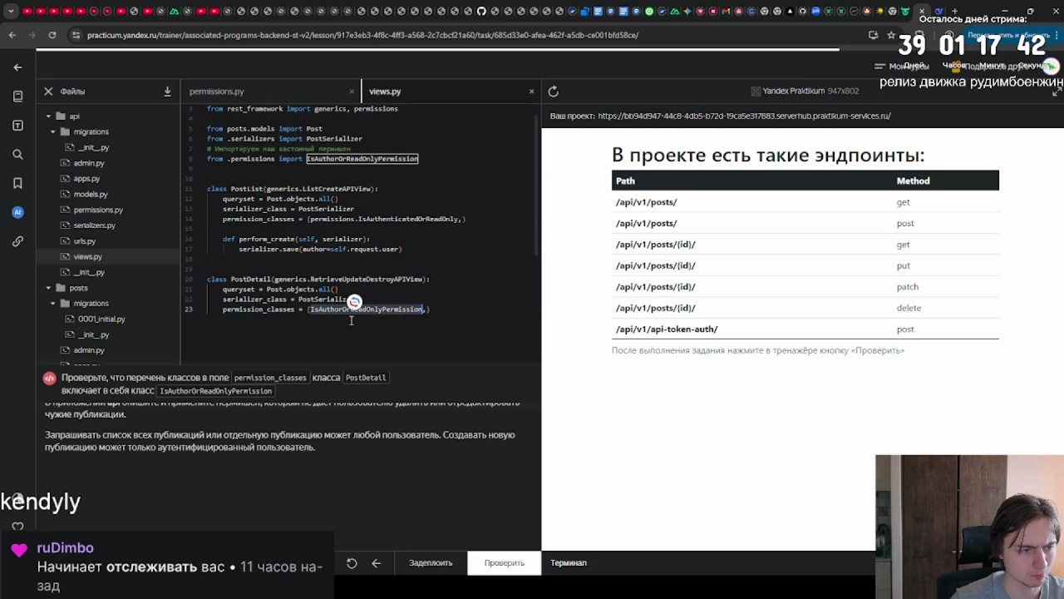
click(353, 332)
text())
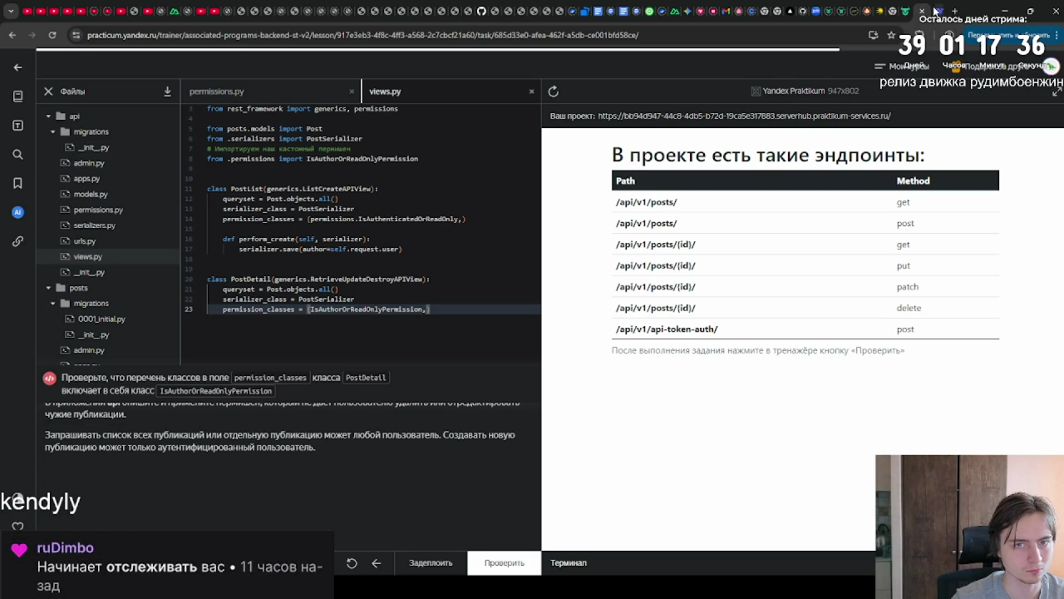
Scroll through DeepSeek's remaining explanation down to its closing important points.
click(933, 10)
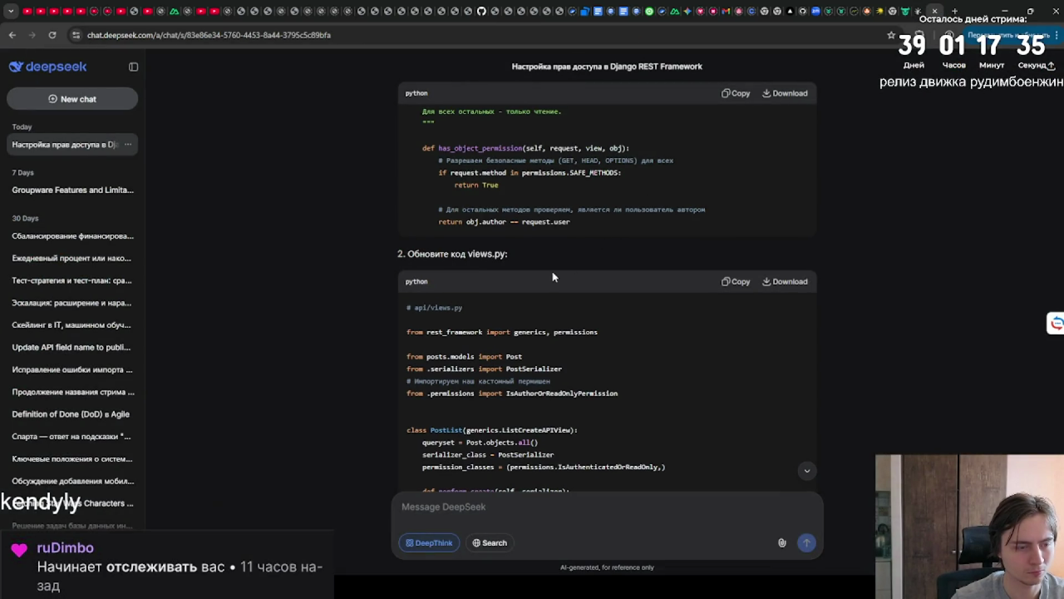
scroll(552, 271, down, 3)
scroll(549, 274, down, 3)
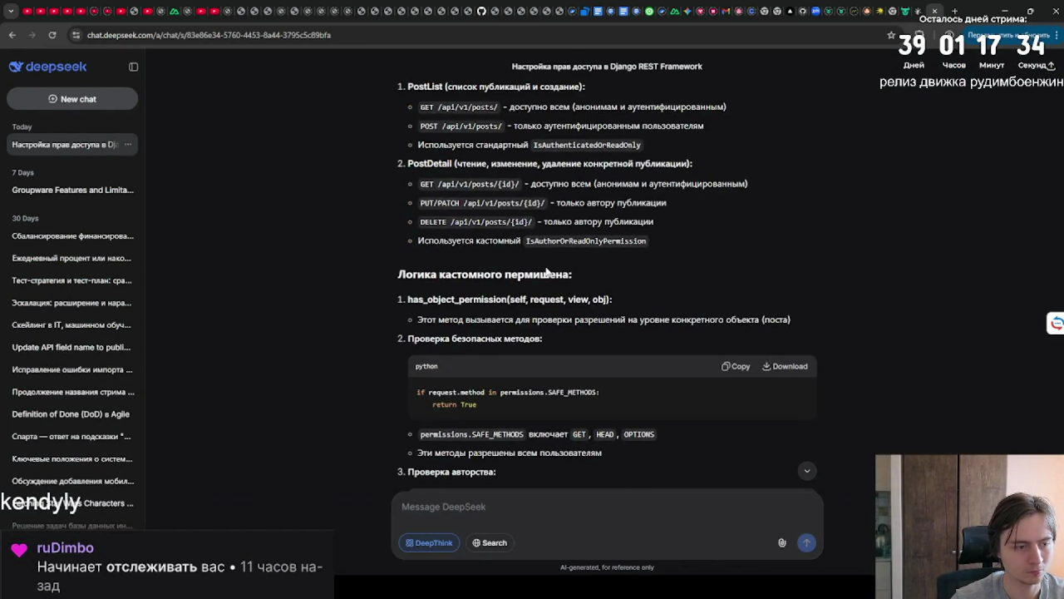
scroll(546, 270, down, 1)
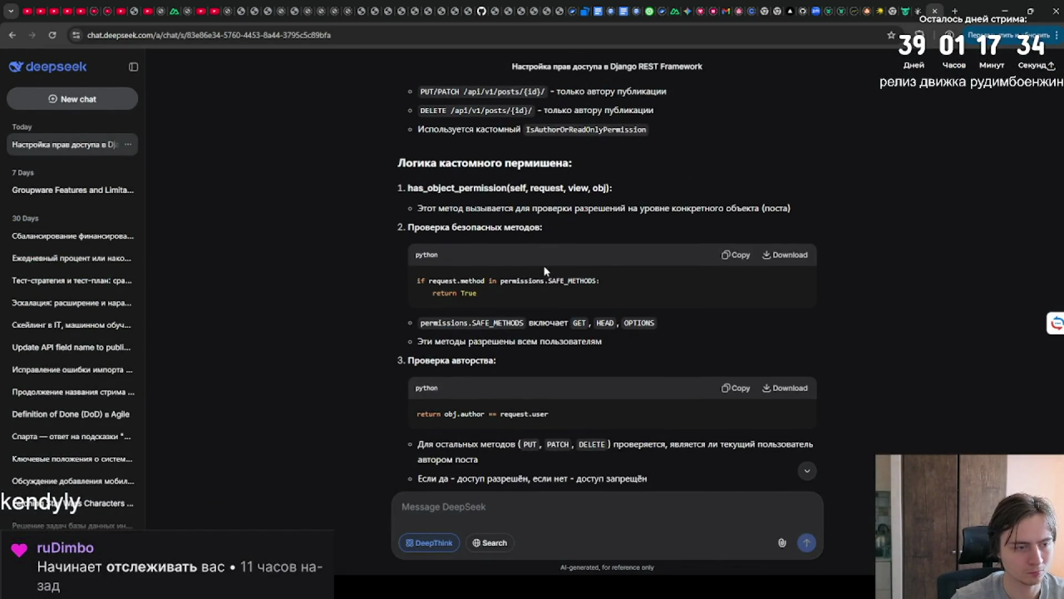
scroll(540, 261, down, 2)
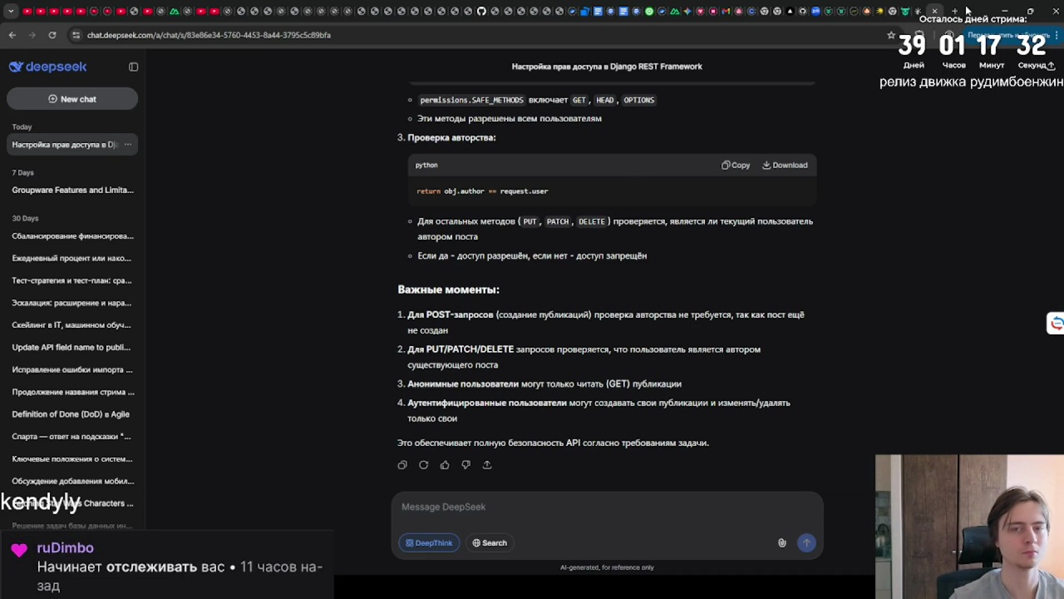
click(916, 10)
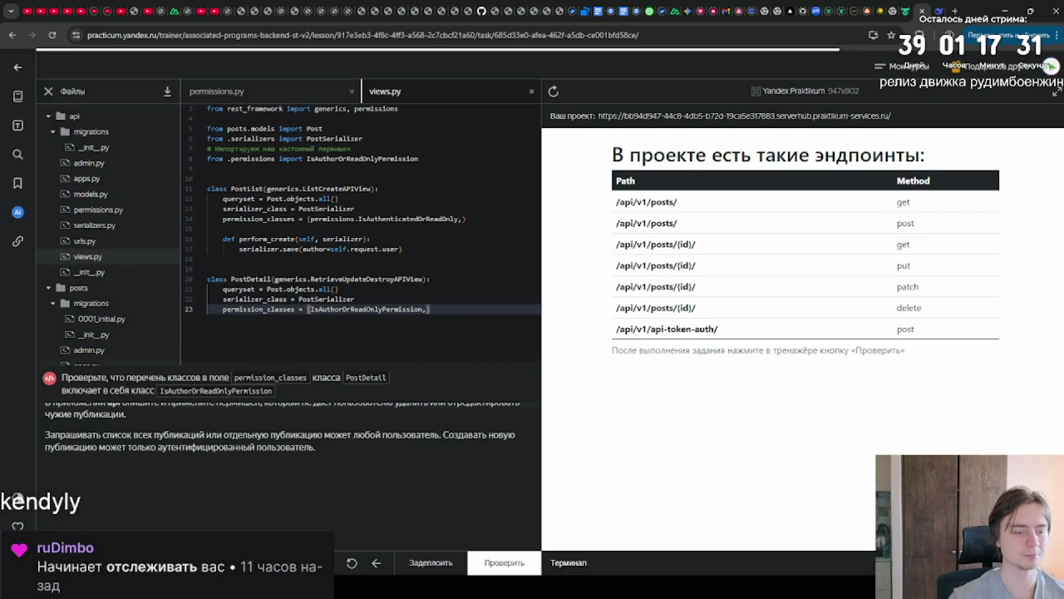
Submit the solution with Проверить and, once accepted, go to Следующий урок.
click(486, 565)
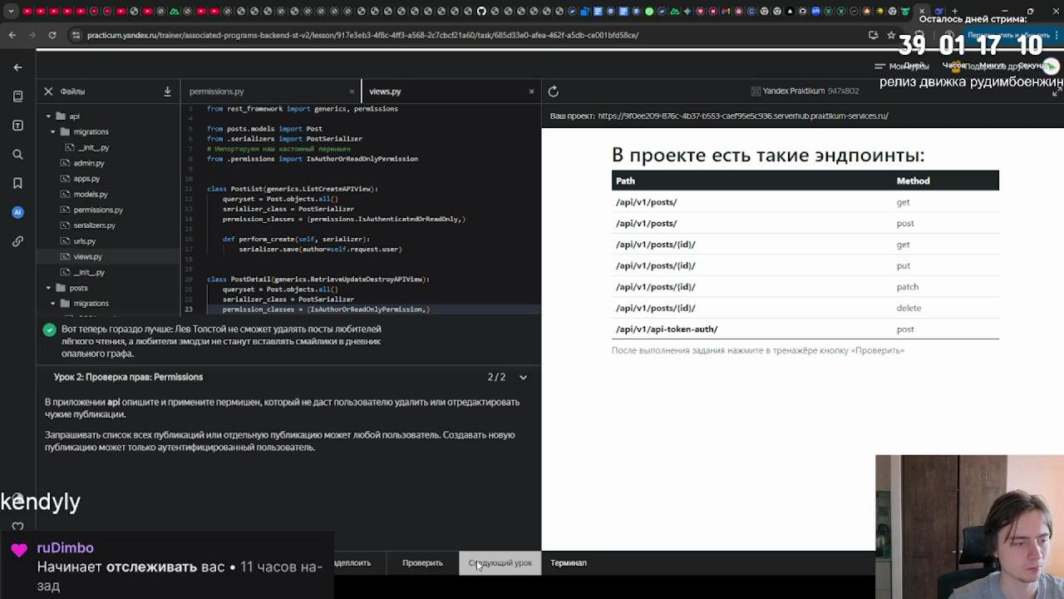
click(478, 564)
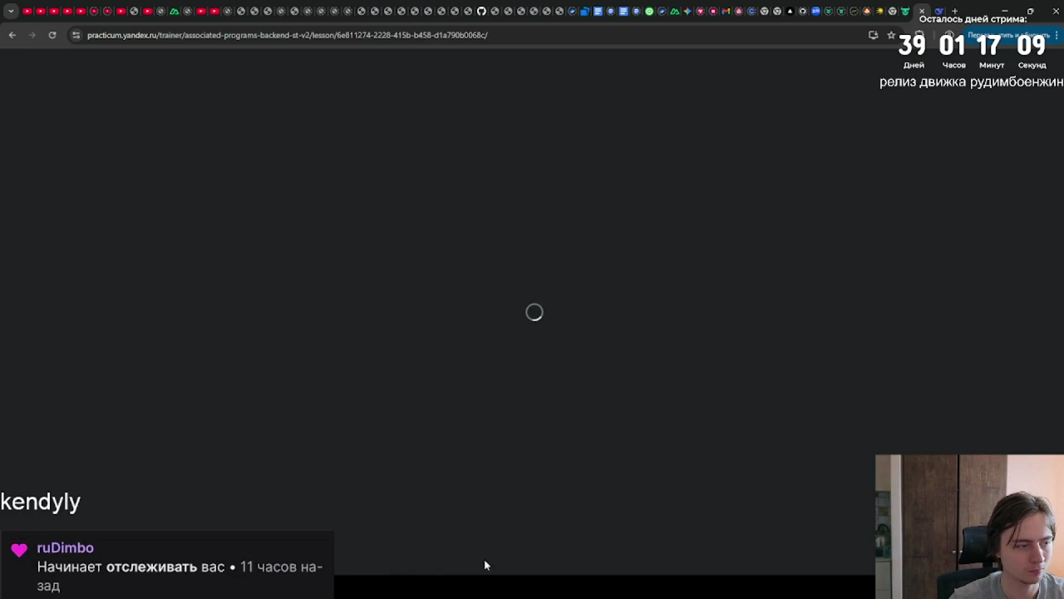
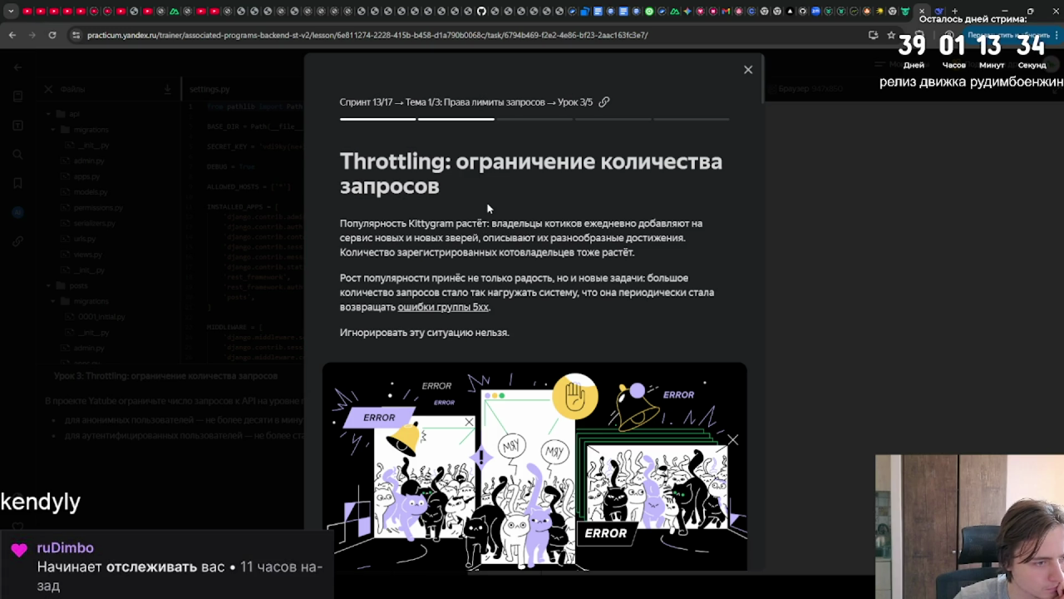
Scroll past the illustration to the 'Тротлинг' section on request limits and the 429 response.
scroll(488, 208, down, 3)
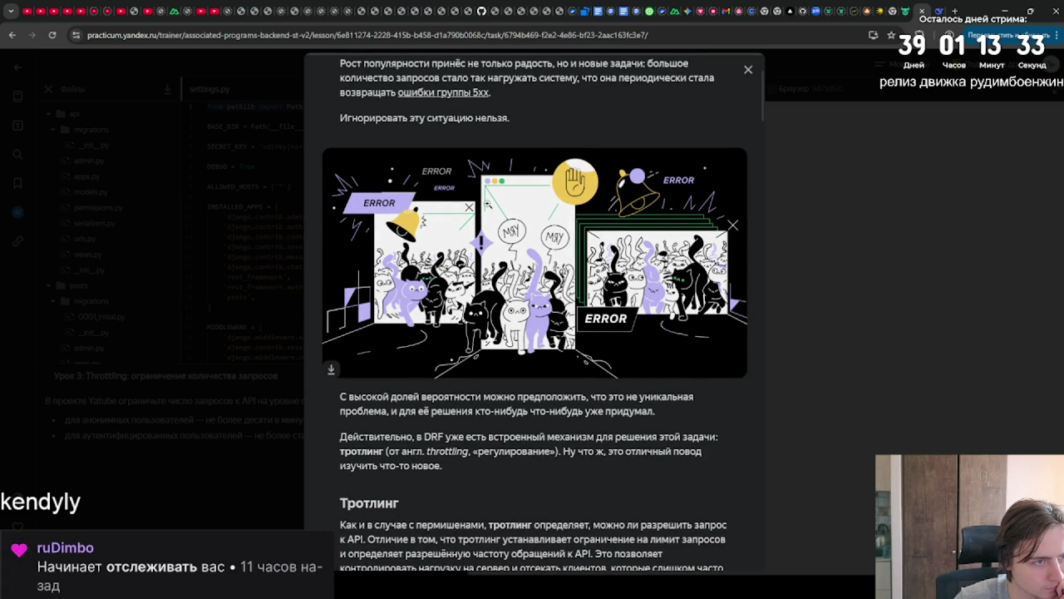
scroll(488, 204, down, 2)
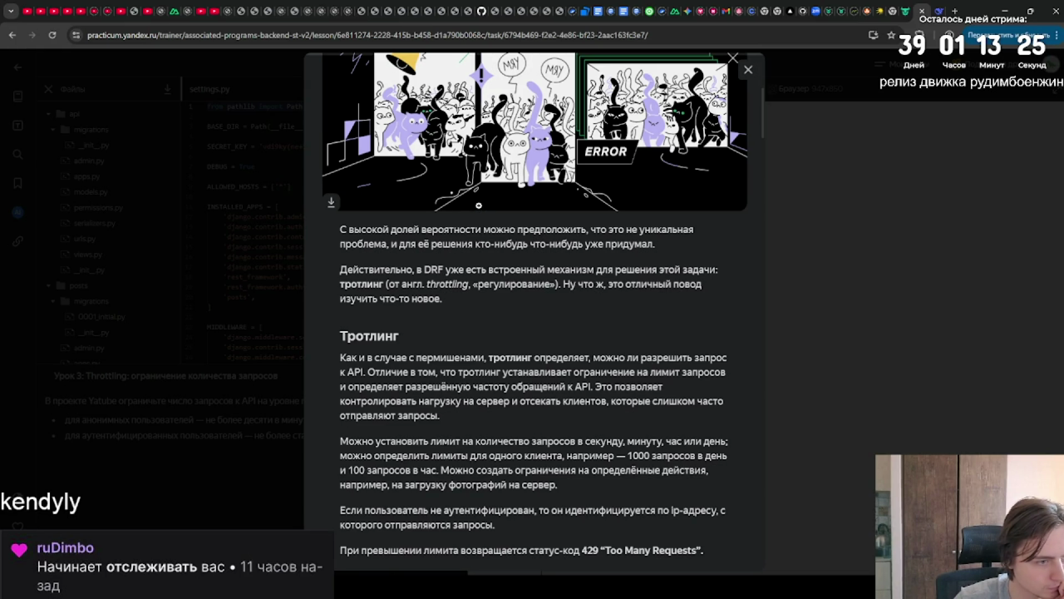
scroll(478, 205, up, 1)
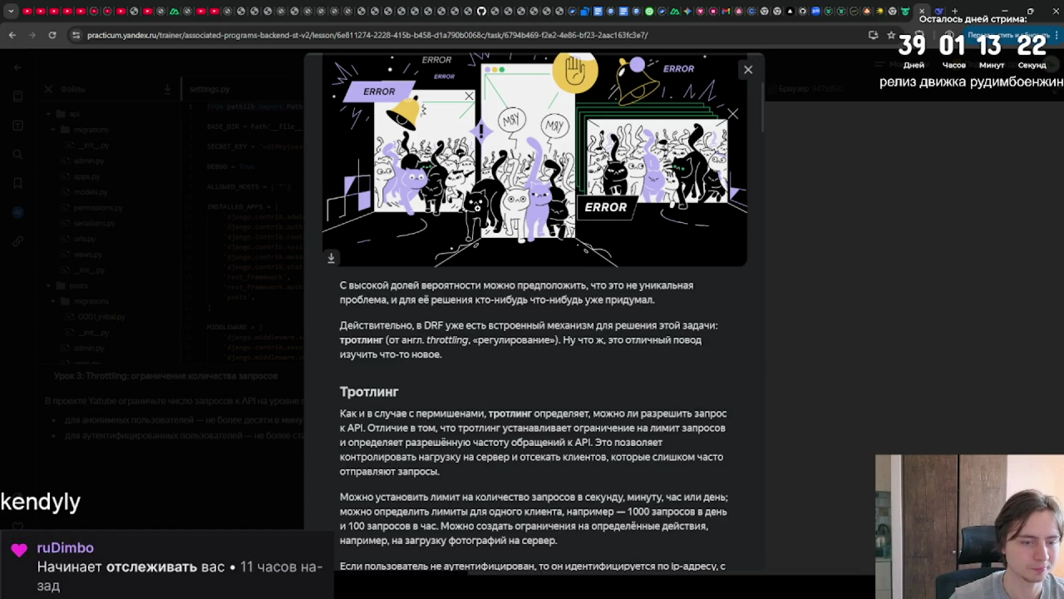
scroll(474, 216, down, 2)
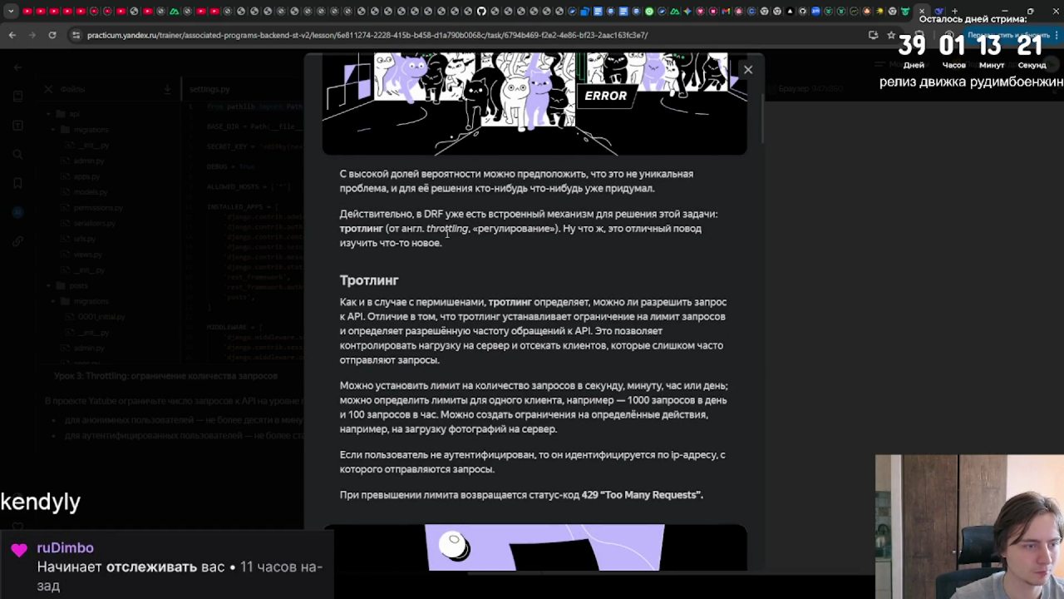
scroll(445, 237, down, 2)
scroll(445, 238, down, 1)
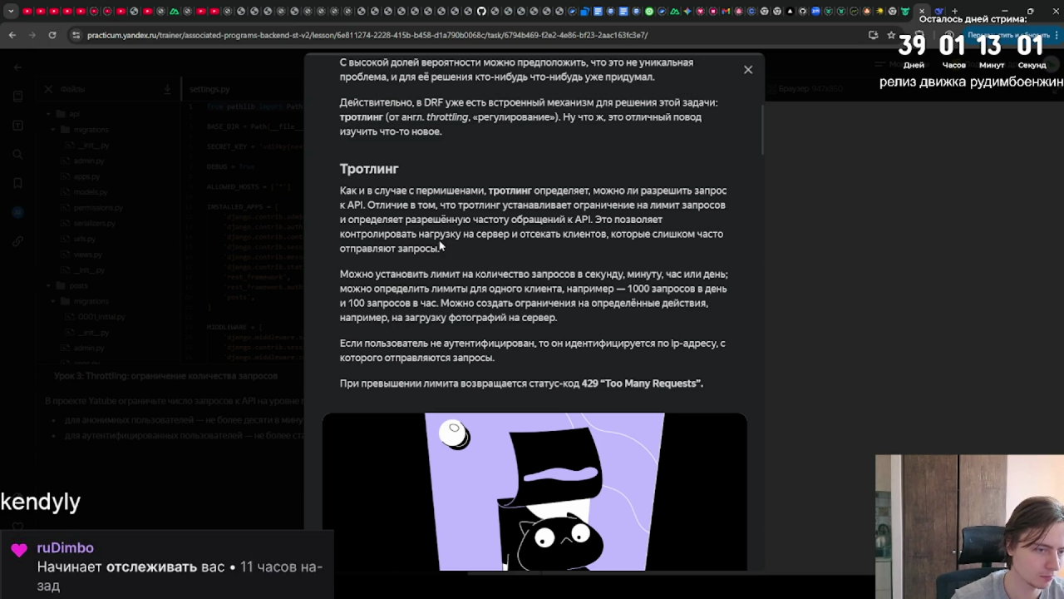
scroll(440, 242, down, 1)
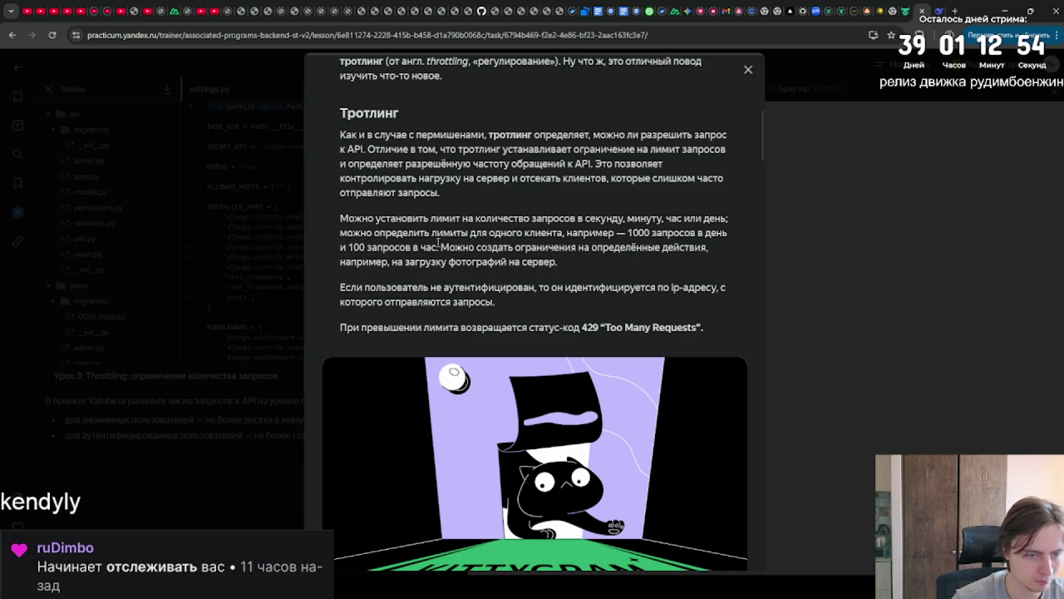
Scroll past the KITTYGRAM image to 'Лимиты на уровне проекта' with its settings.py code example.
scroll(438, 242, down, 2)
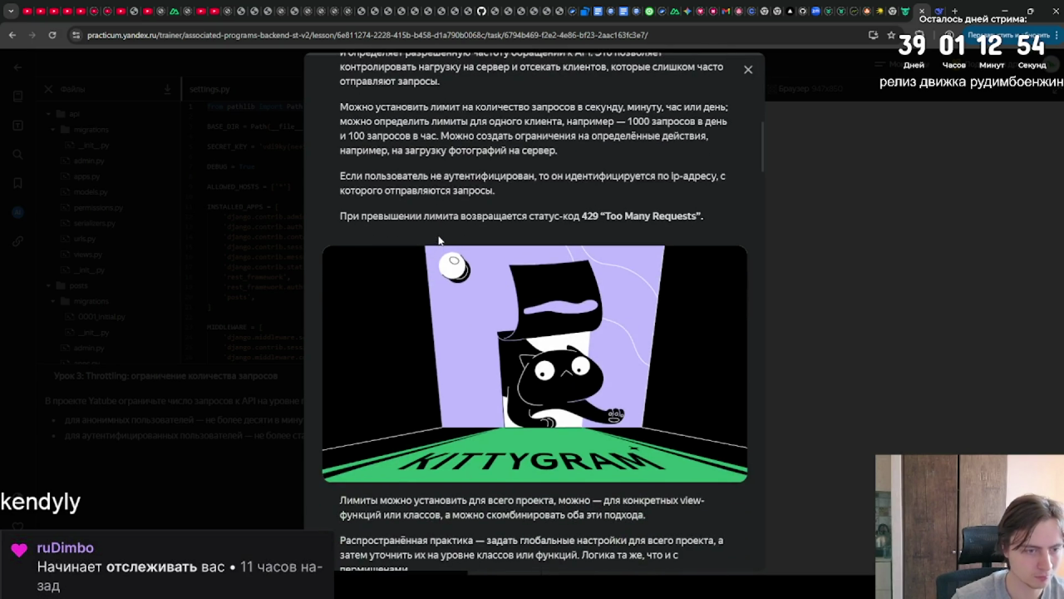
scroll(438, 241, down, 2)
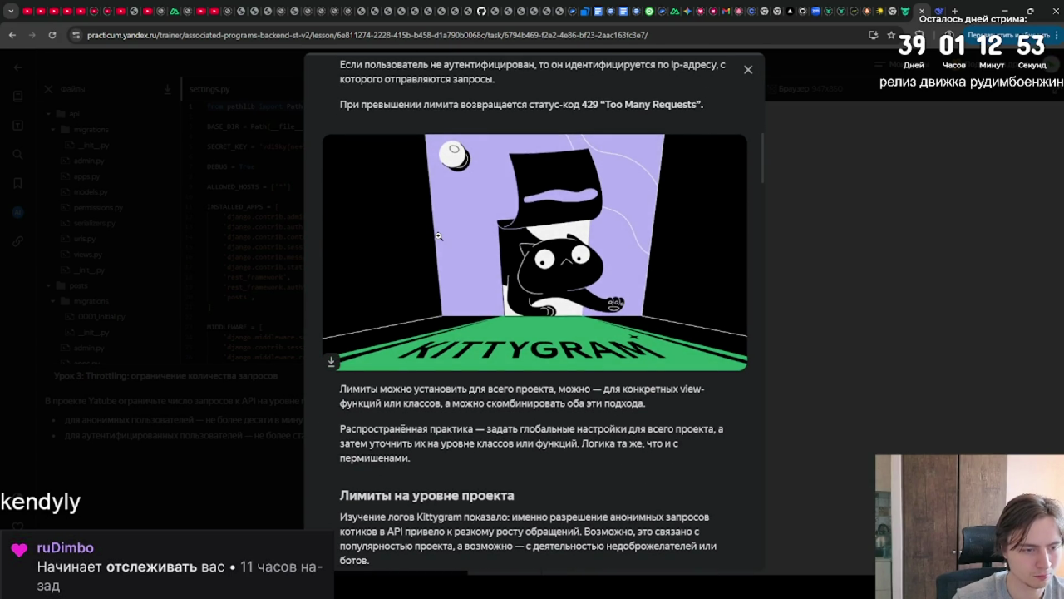
scroll(438, 236, down, 3)
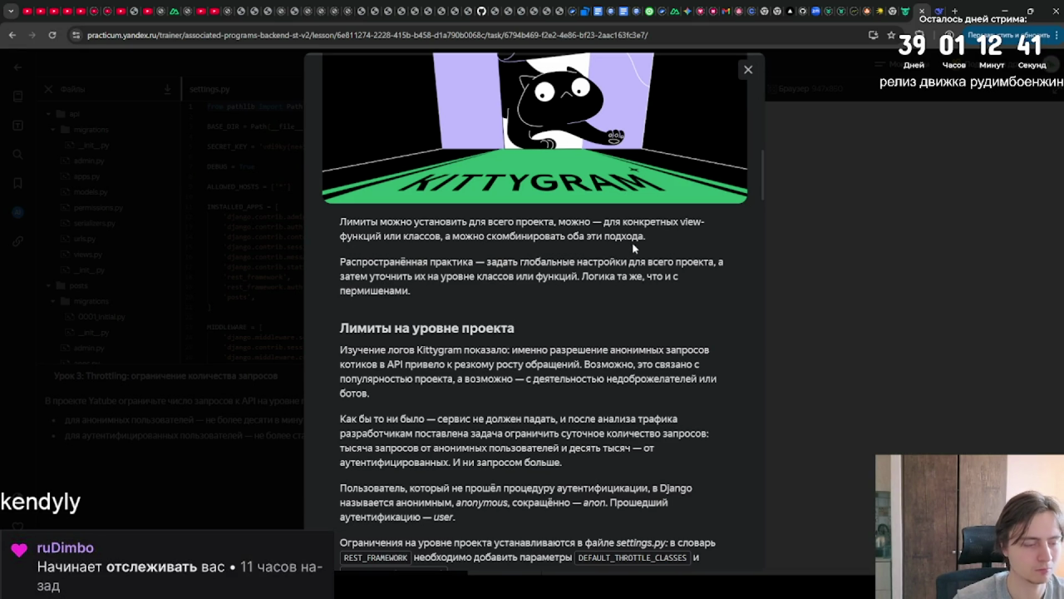
scroll(631, 241, down, 1)
scroll(607, 245, down, 1)
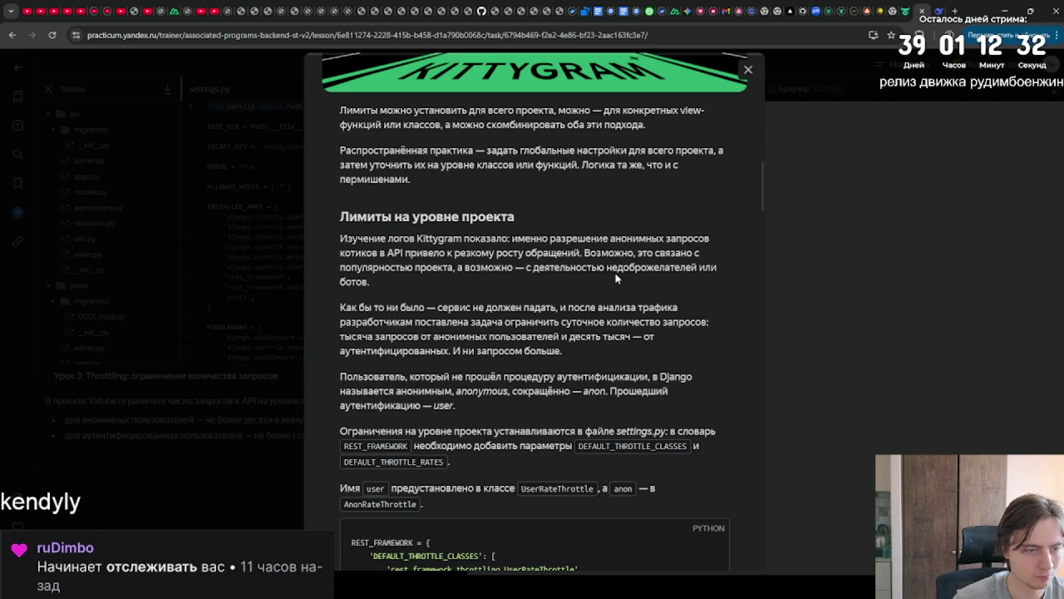
Scroll to the sample REST_FRAMEWORK config showing the 'user' rate of '10000/day'.
scroll(616, 278, down, 1)
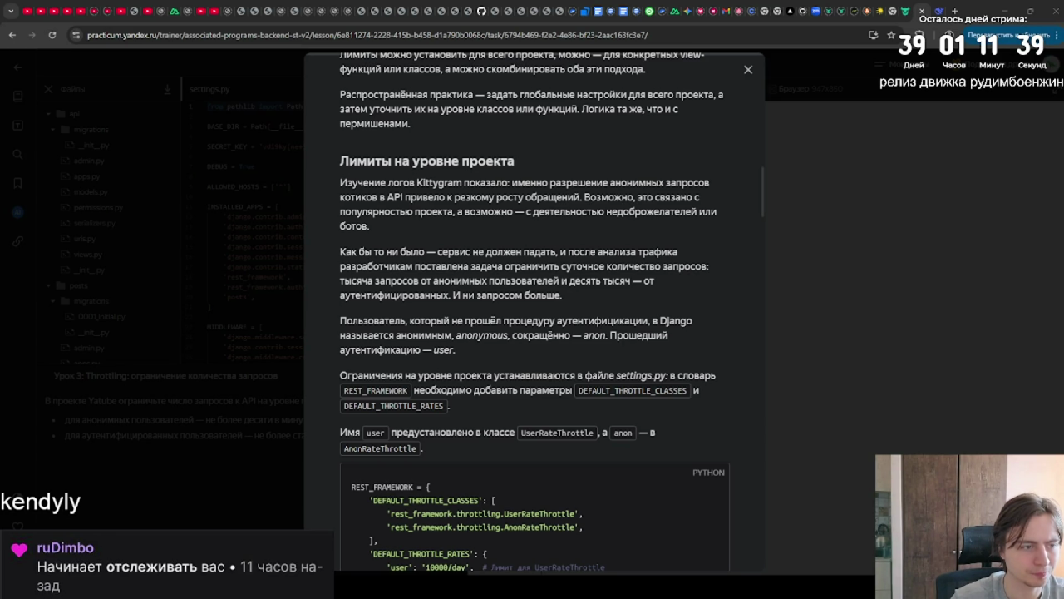
scroll(534, 311, down, 1)
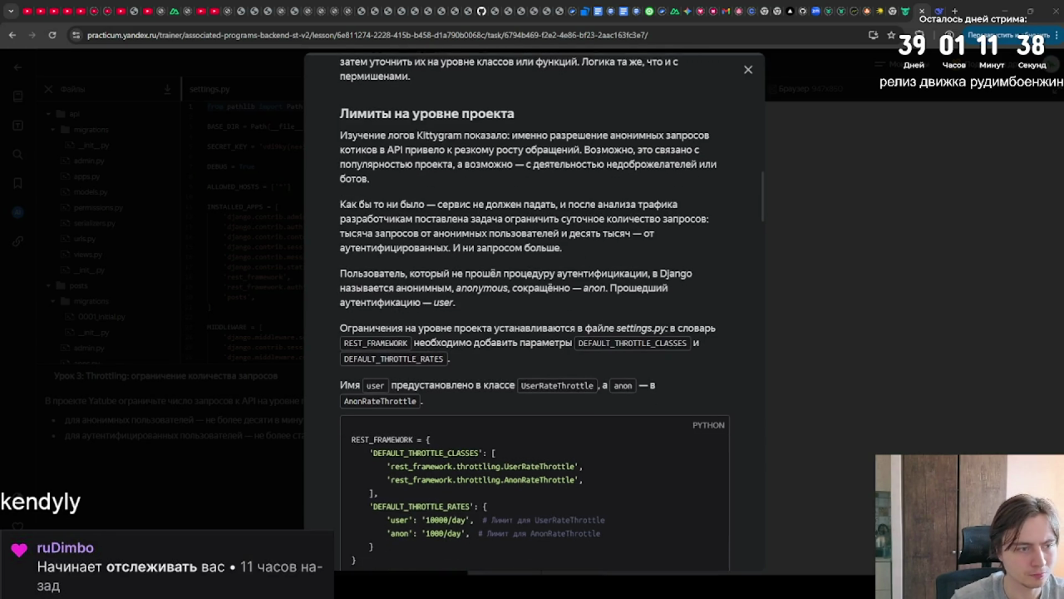
scroll(535, 311, down, 1)
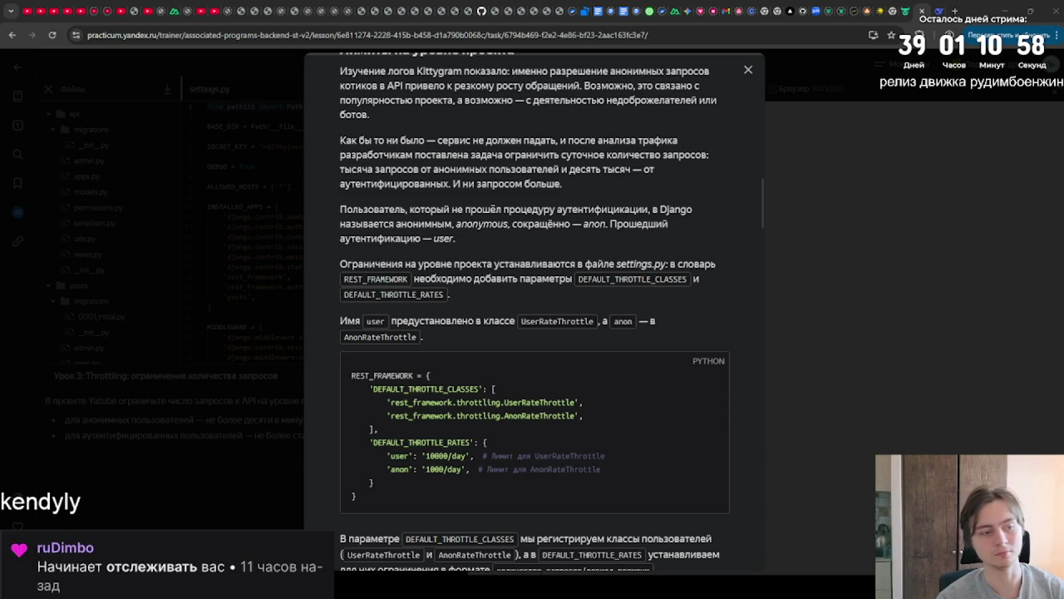
scroll(532, 332, down, 1)
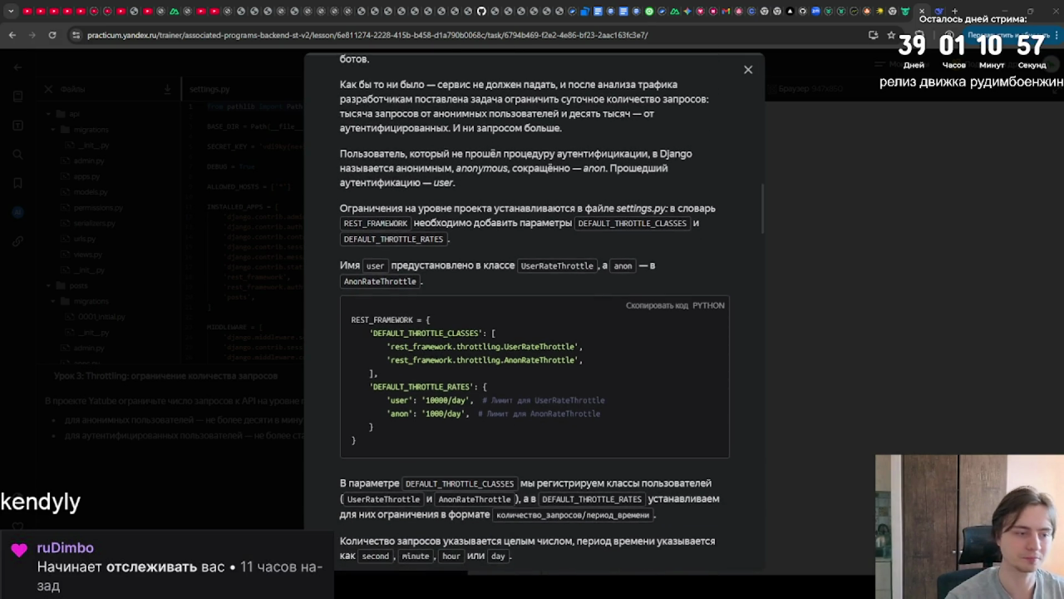
scroll(534, 310, down, 1)
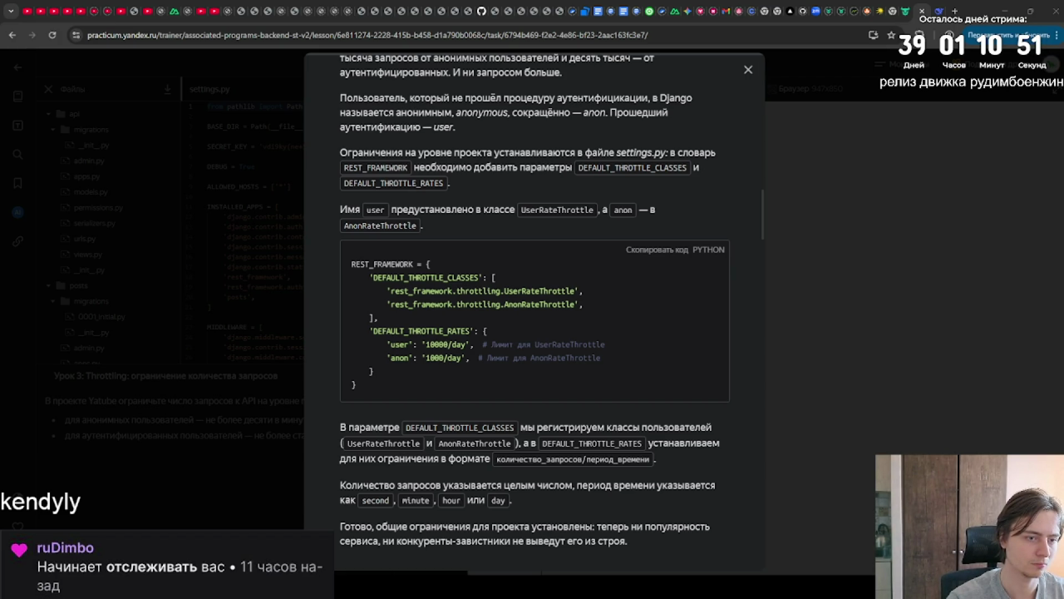
scroll(534, 312, down, 2)
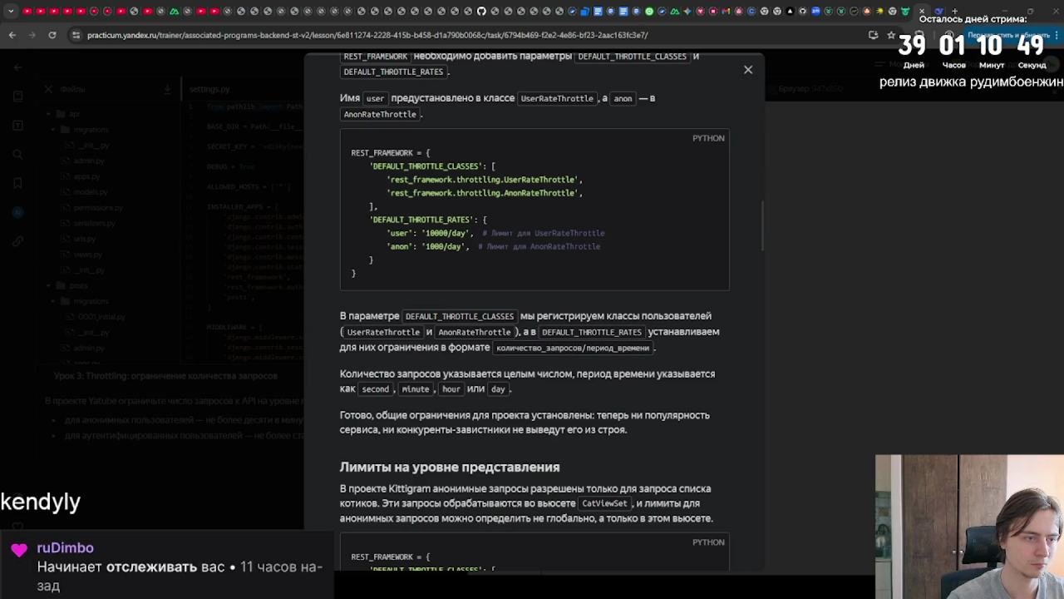
scroll(534, 324, down, 1)
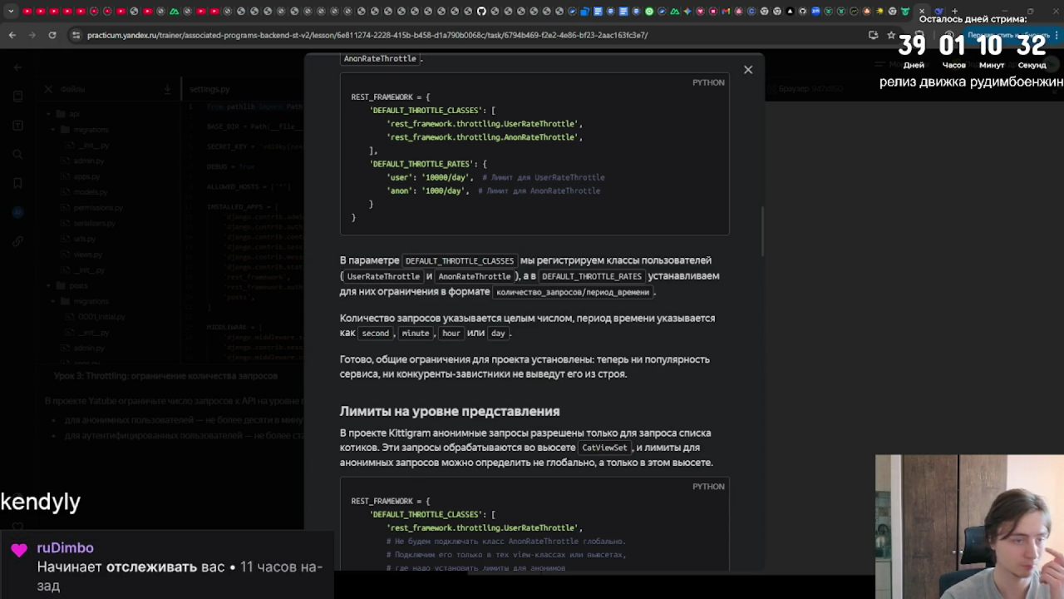
Scroll to the CatViewSet example with throttle_classes = (AnonRateThrottle,) and the 429 paragraph.
scroll(535, 316, up, 3)
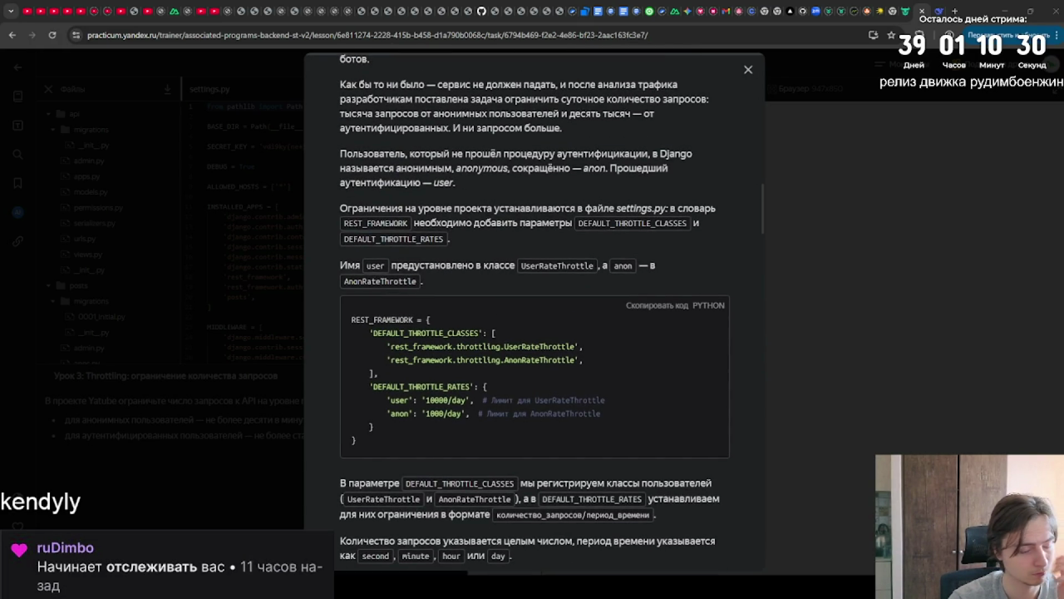
scroll(534, 316, down, 3)
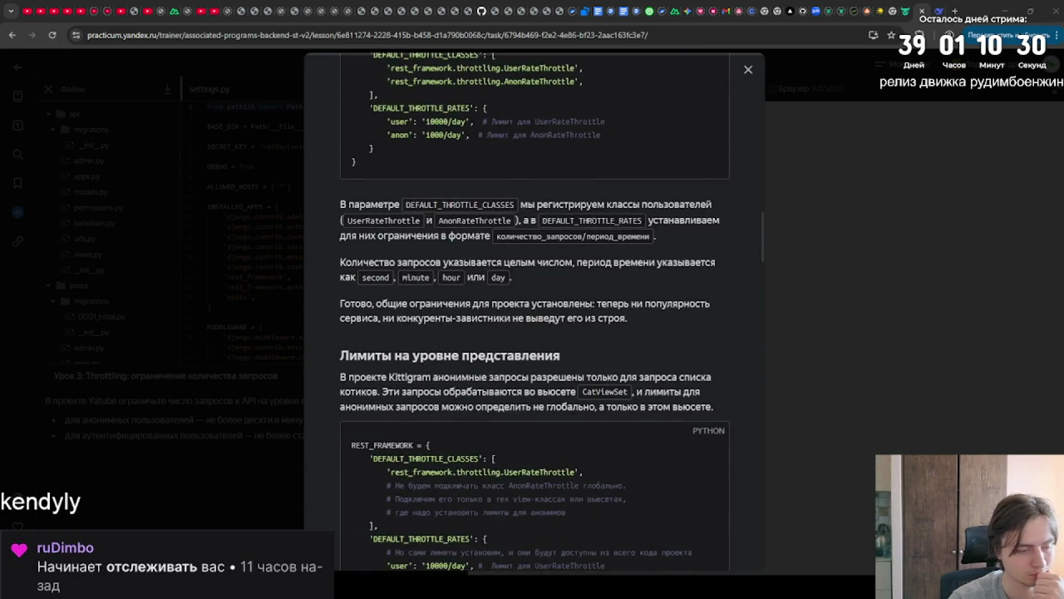
scroll(535, 312, down, 2)
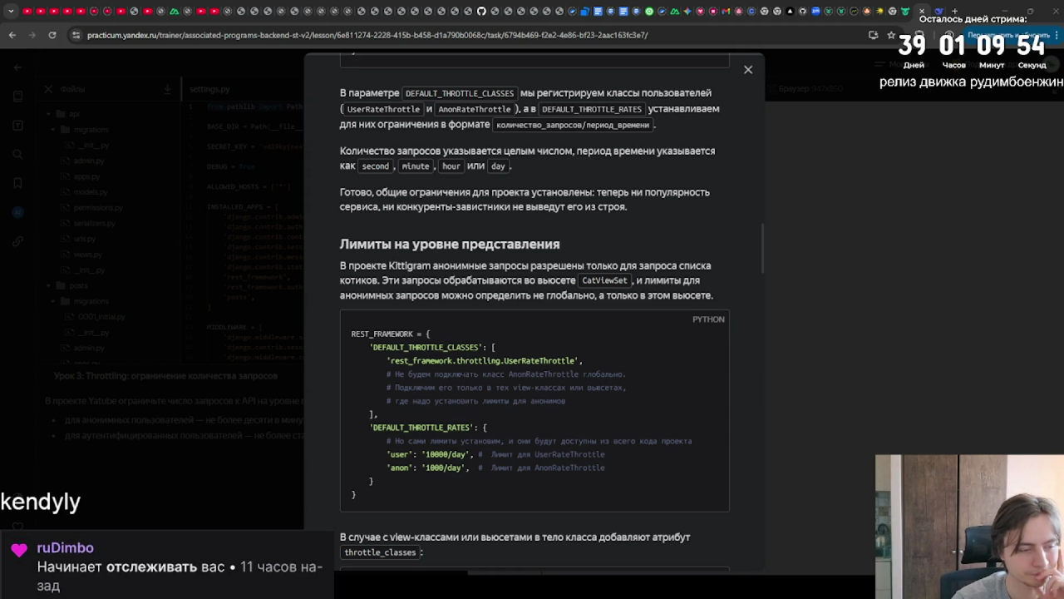
scroll(534, 332, down, 2)
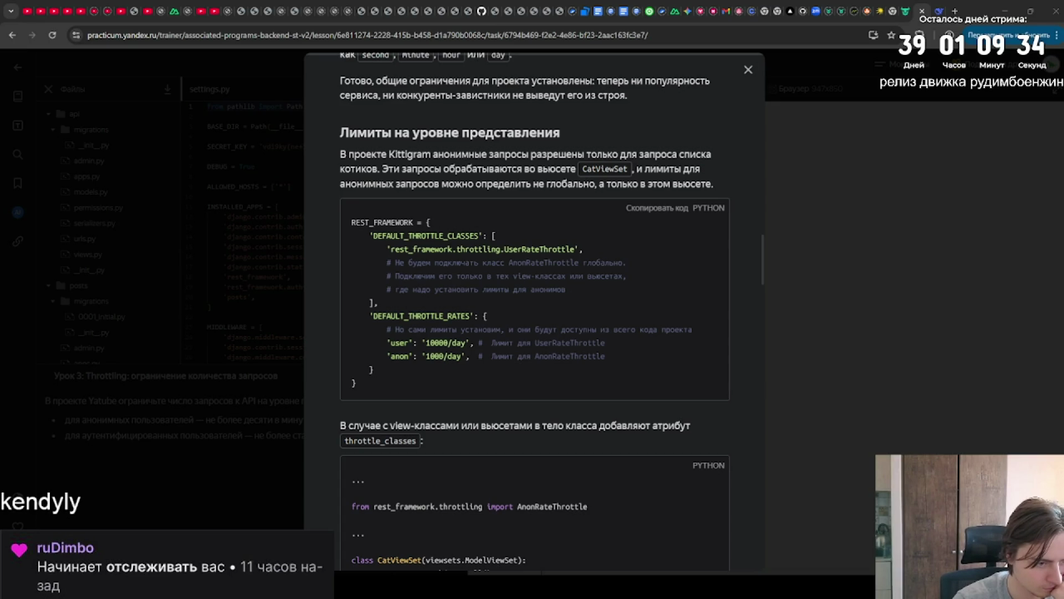
scroll(535, 311, down, 2)
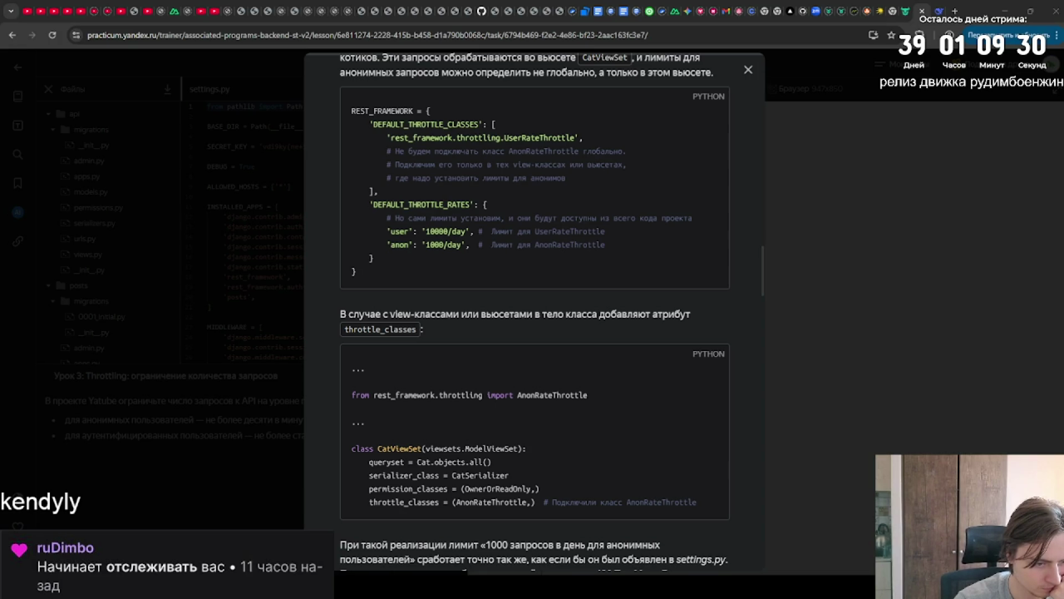
scroll(534, 333, down, 1)
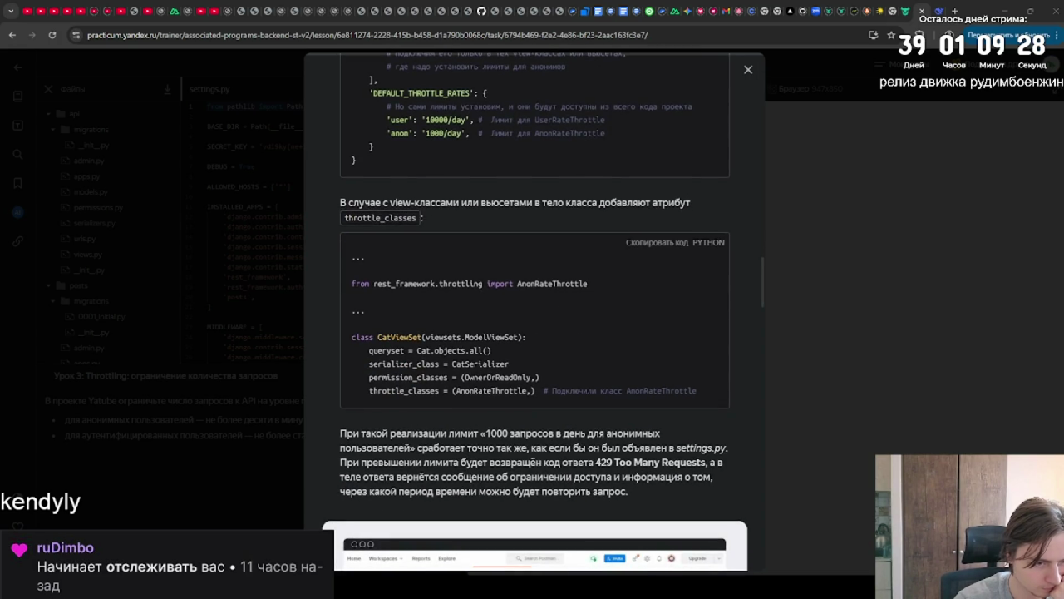
scroll(535, 312, down, 1)
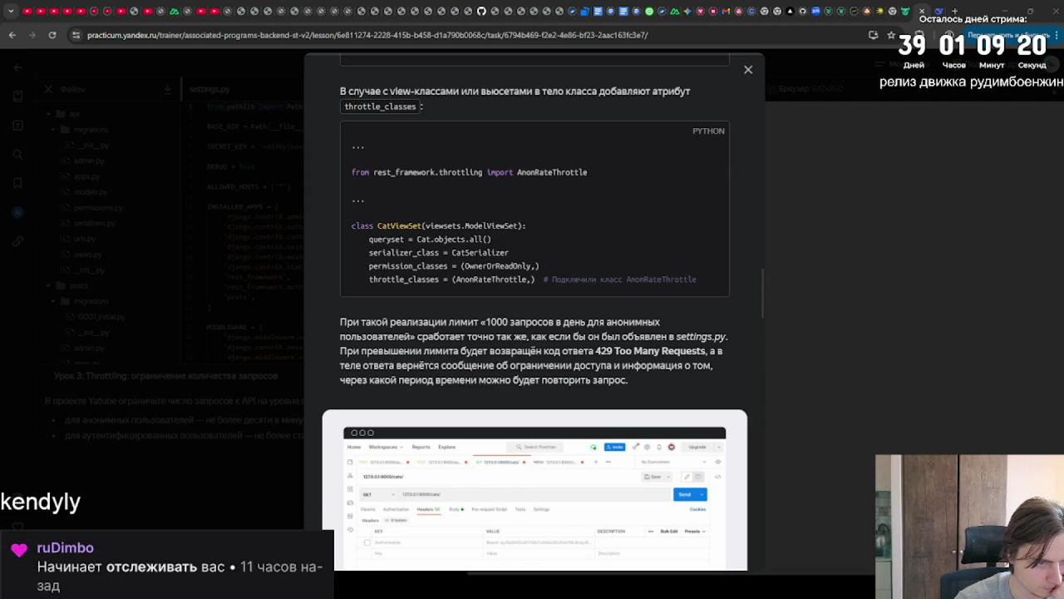
Scroll past the Postman screenshot to the «Собственный лимит запросов» heading and ScopedRateThrottle setting.
scroll(534, 305, down, 2)
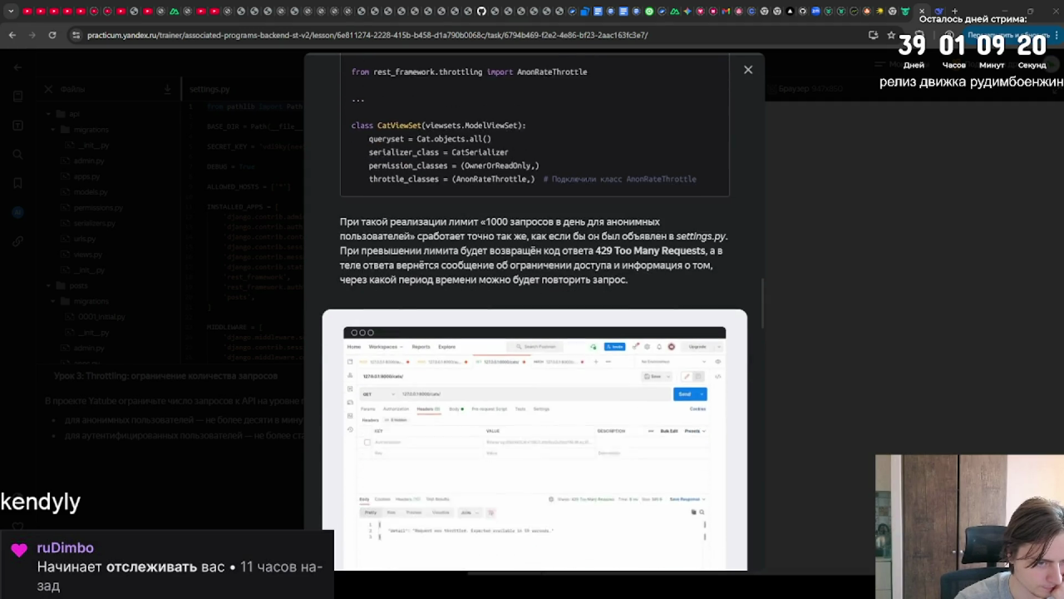
scroll(535, 304, down, 4)
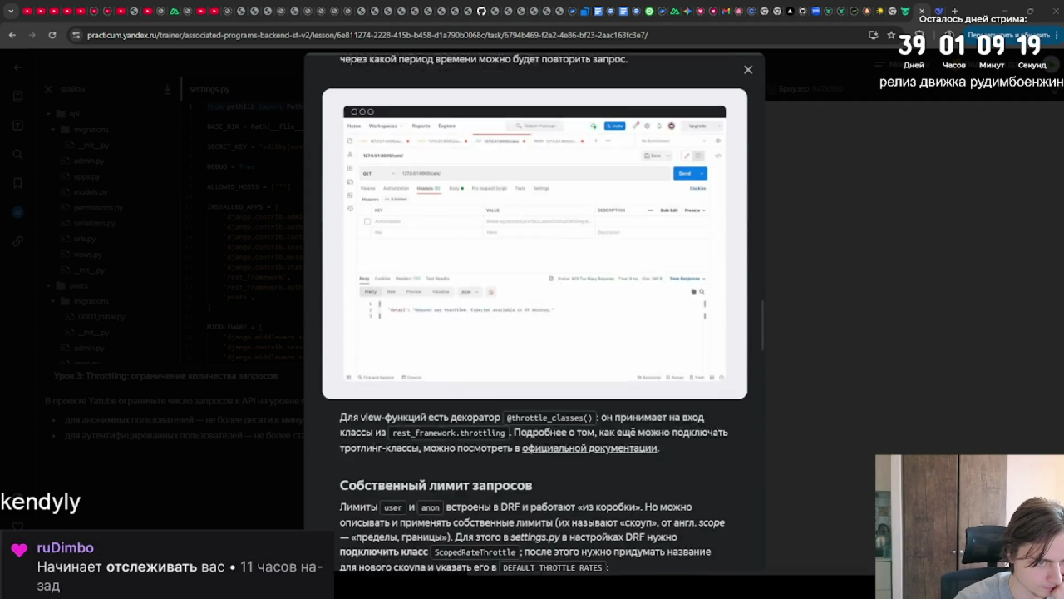
scroll(534, 305, down, 1)
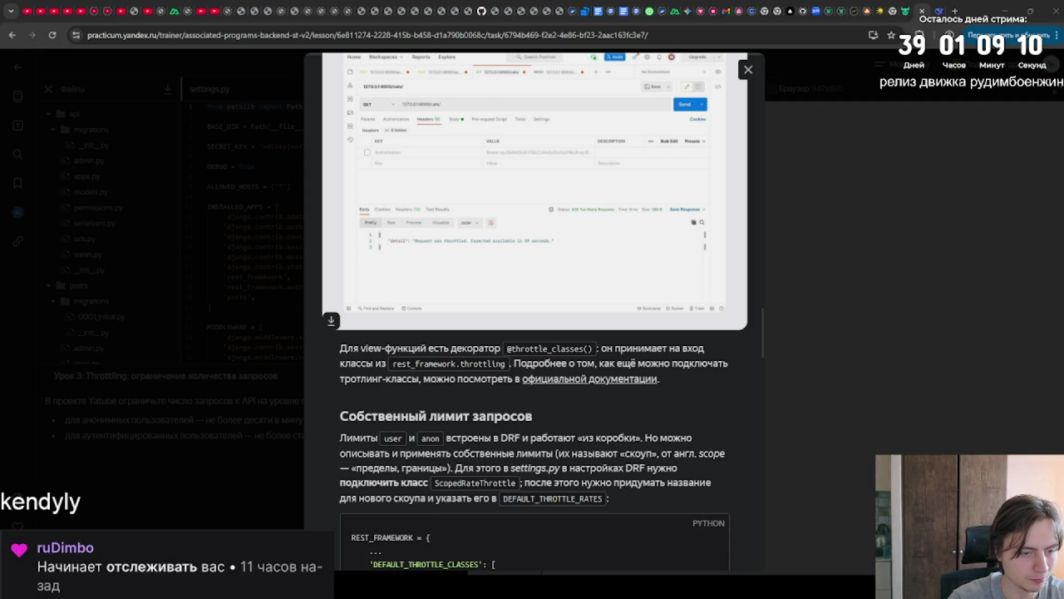
scroll(534, 332, down, 1)
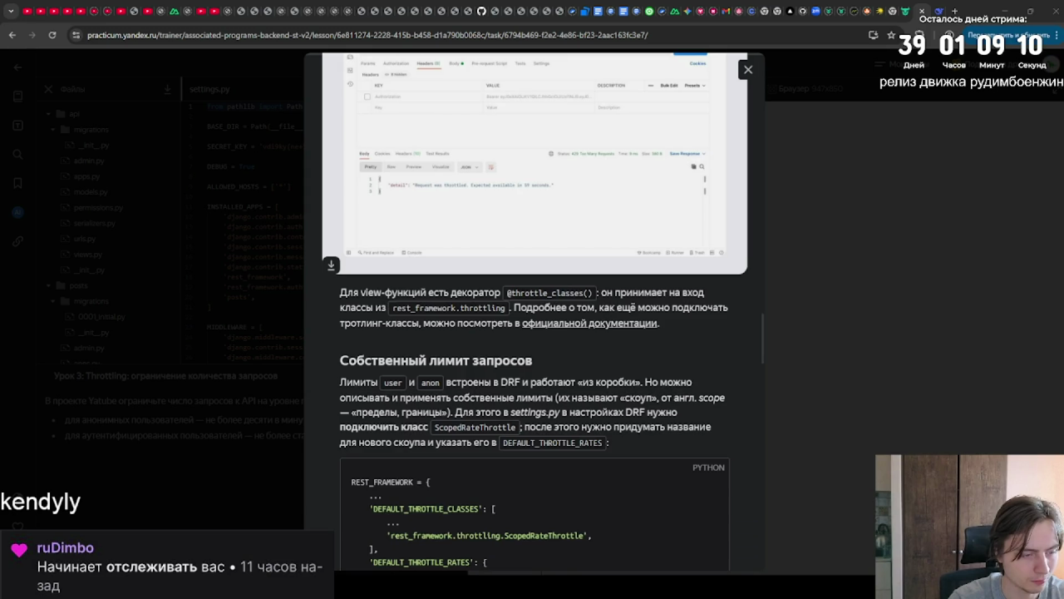
Scroll until the ScopedRateThrottle code block with 'low_request': '1/minute' is fully visible.
scroll(534, 332, down, 1)
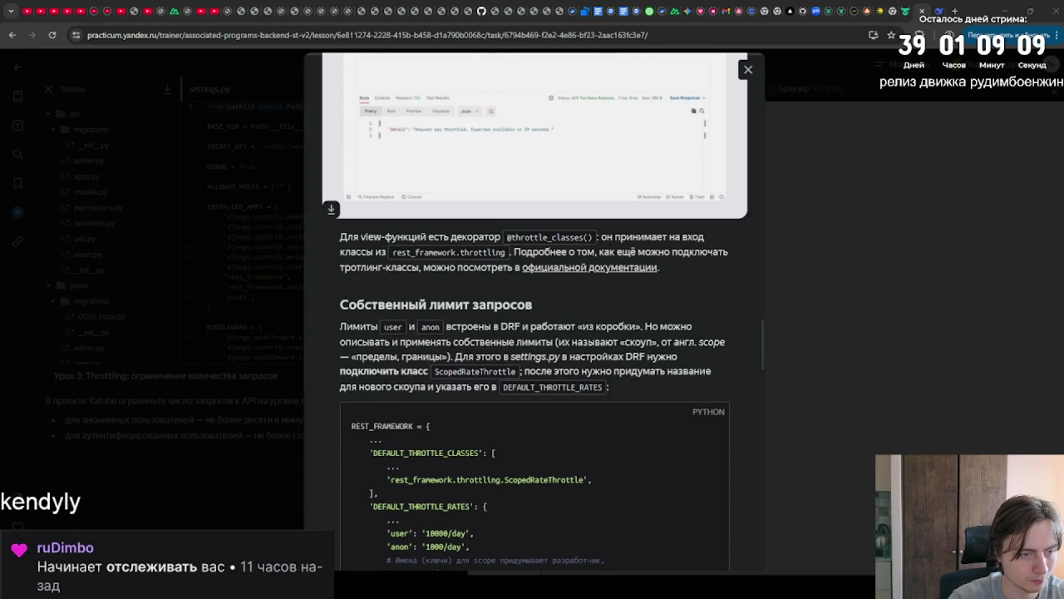
scroll(535, 332, down, 1)
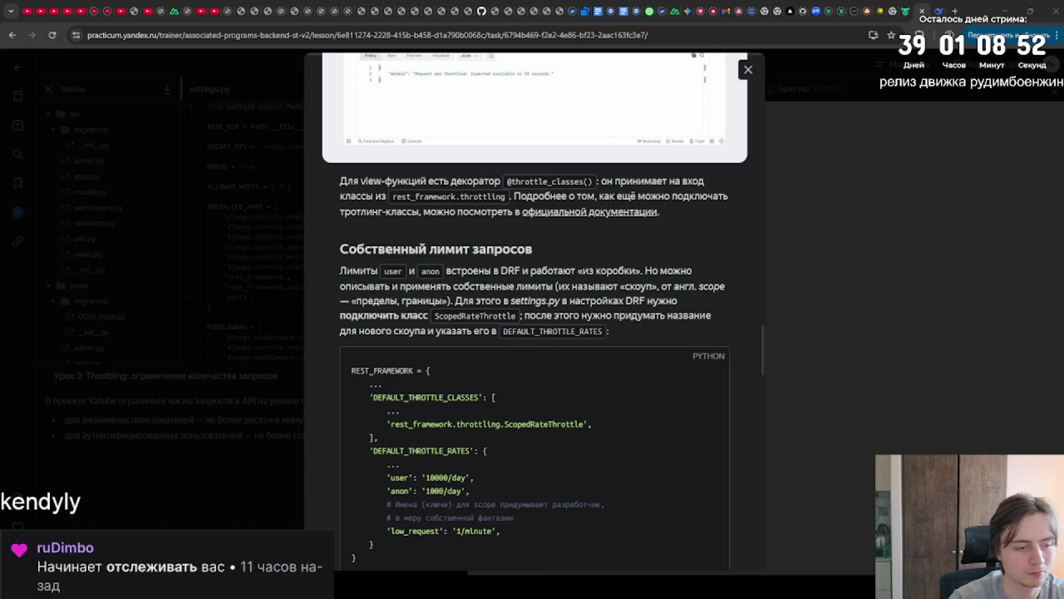
scroll(535, 311, down, 3)
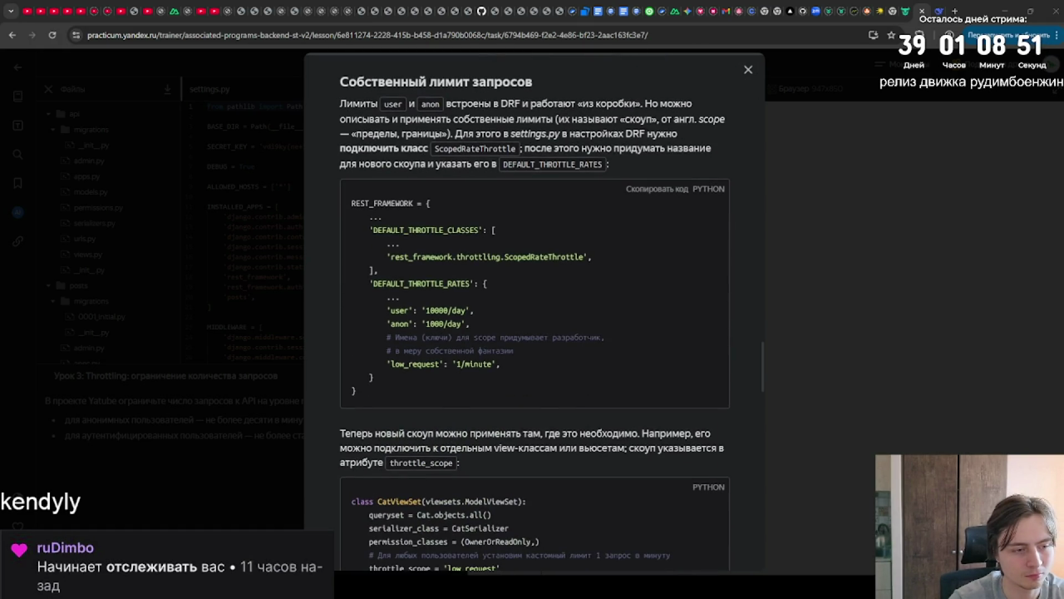